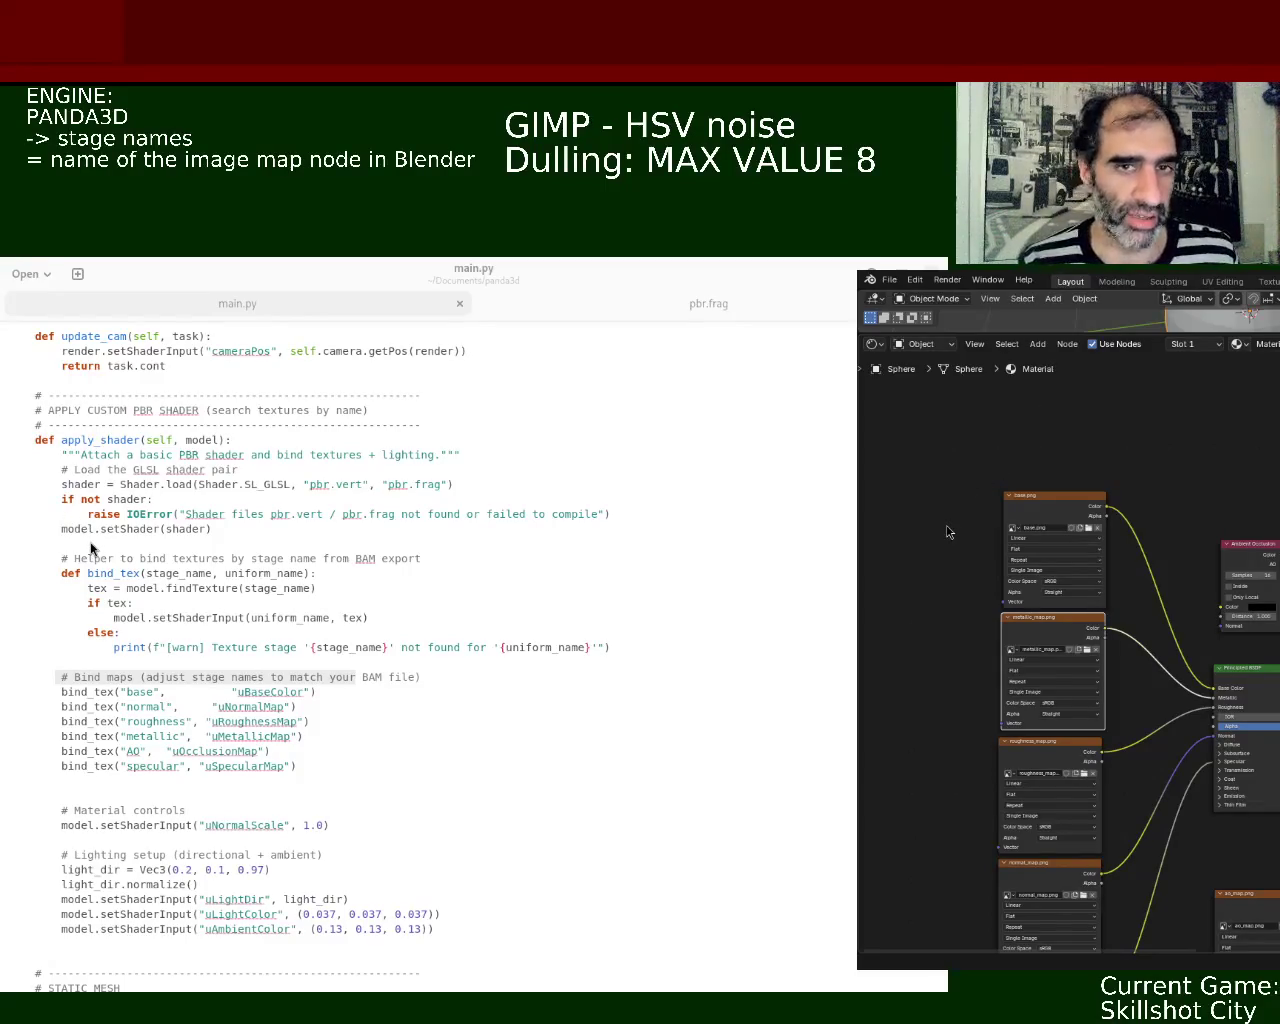
- Append _map to the normal, roughness and metallic stage names in main.py's bind_tex calls
drag(356, 678, 58, 678)
click(215, 708)
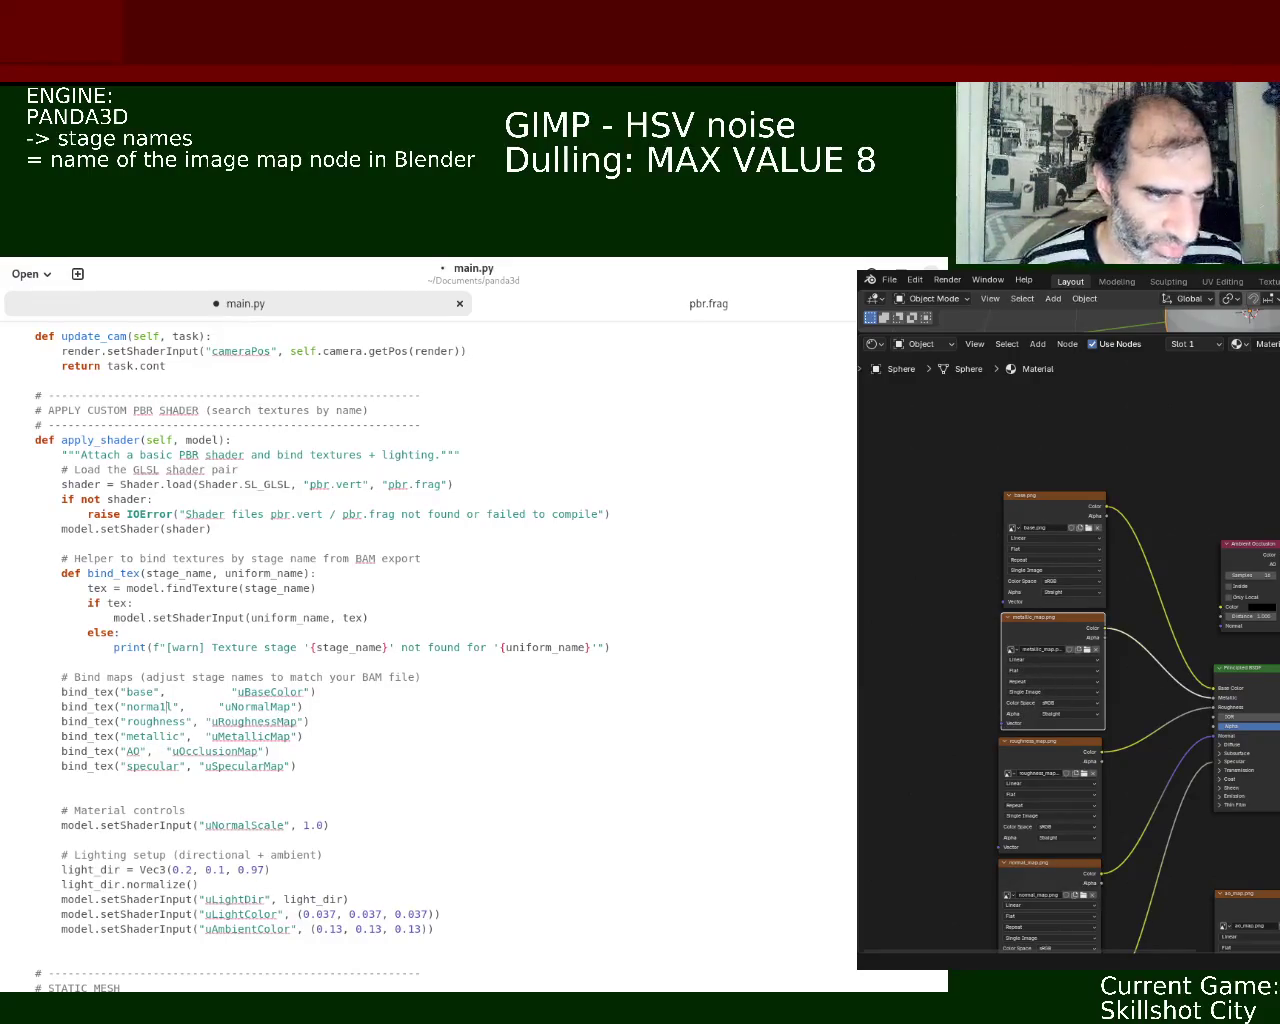
key(BackSpace)
text(_map)
click(187, 721)
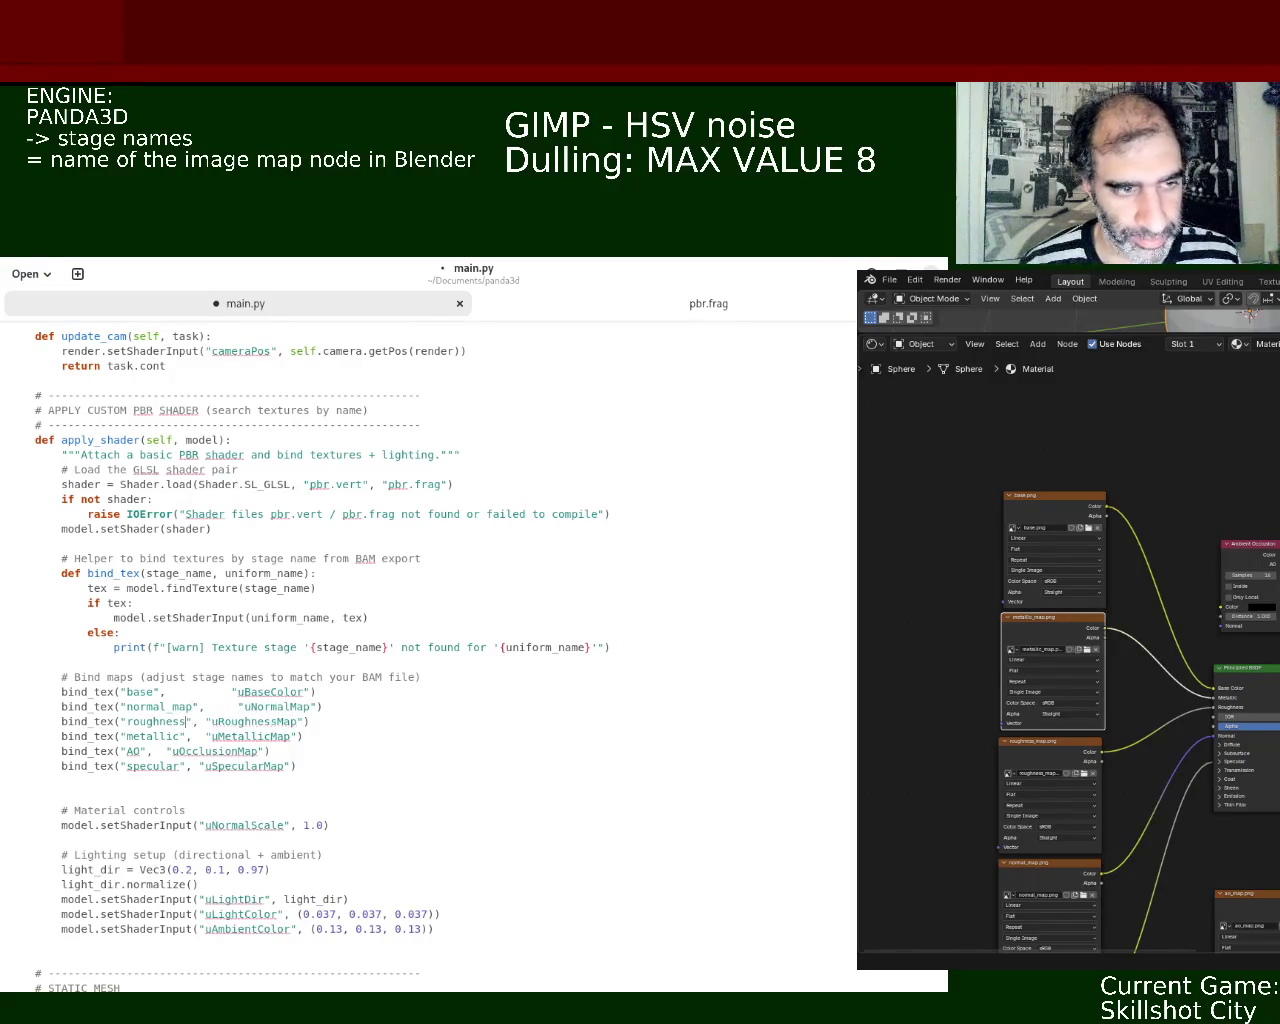
text(_map)
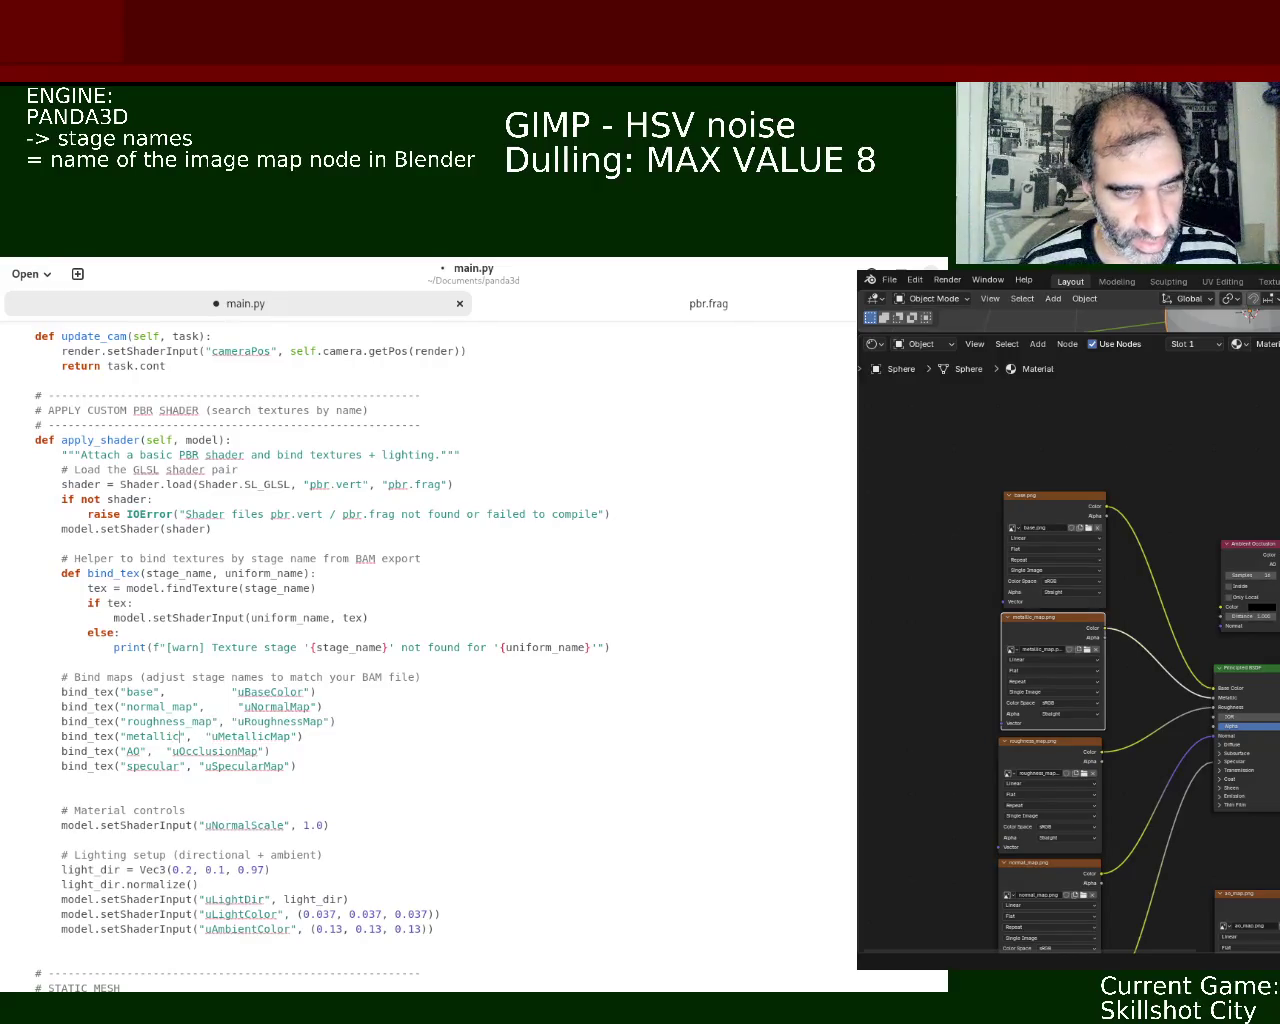
text(_map)
- Change the AO stage to AO_map and specular to SpecularMap, then save main.py
click(197, 751)
key(ctrl+s)
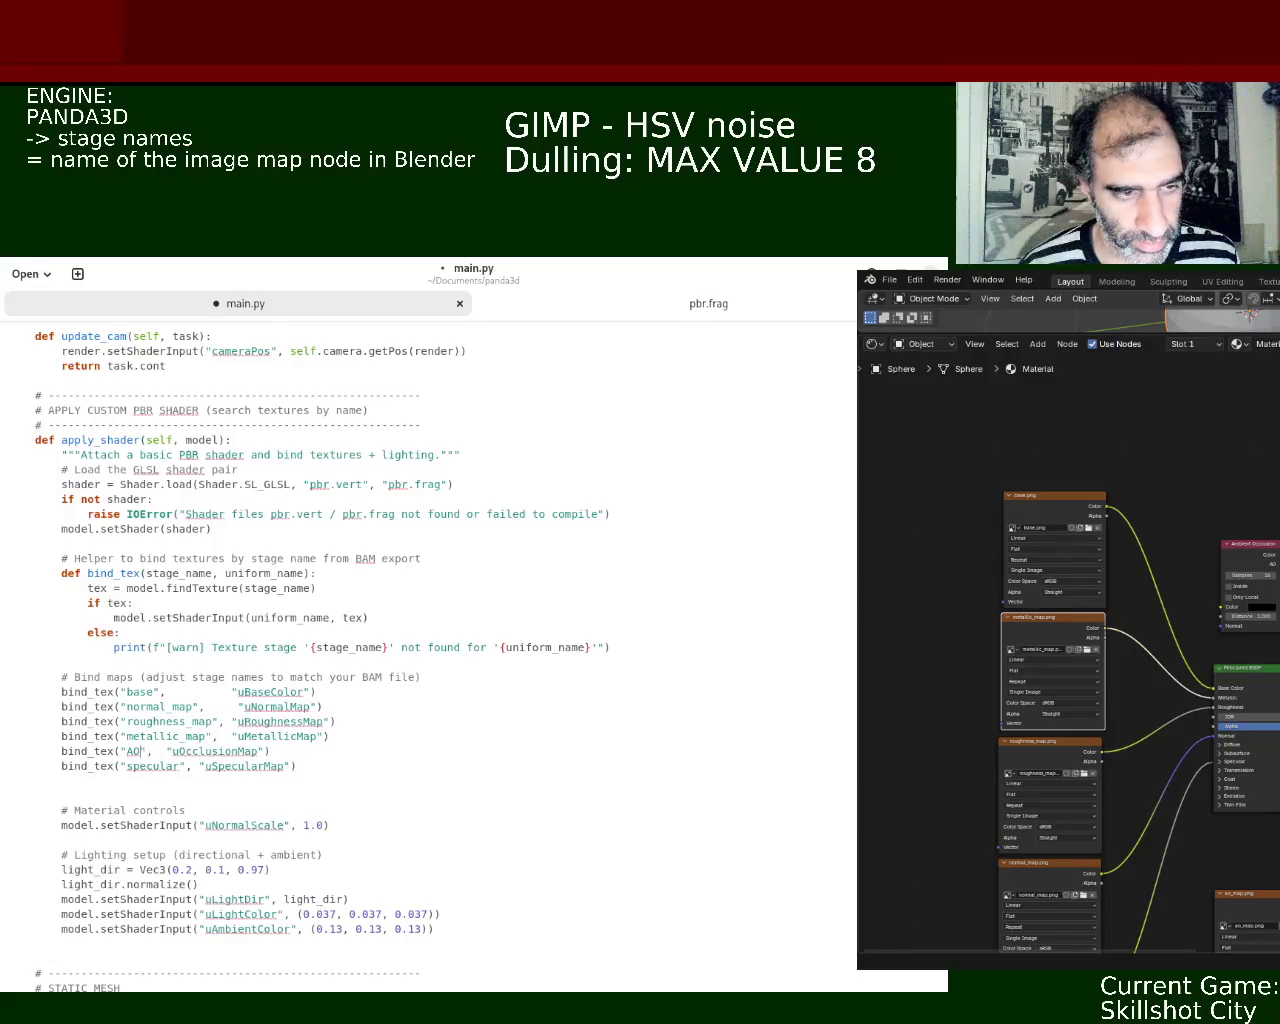
text(_map)
click(153, 766)
key(Delete)
text(S)
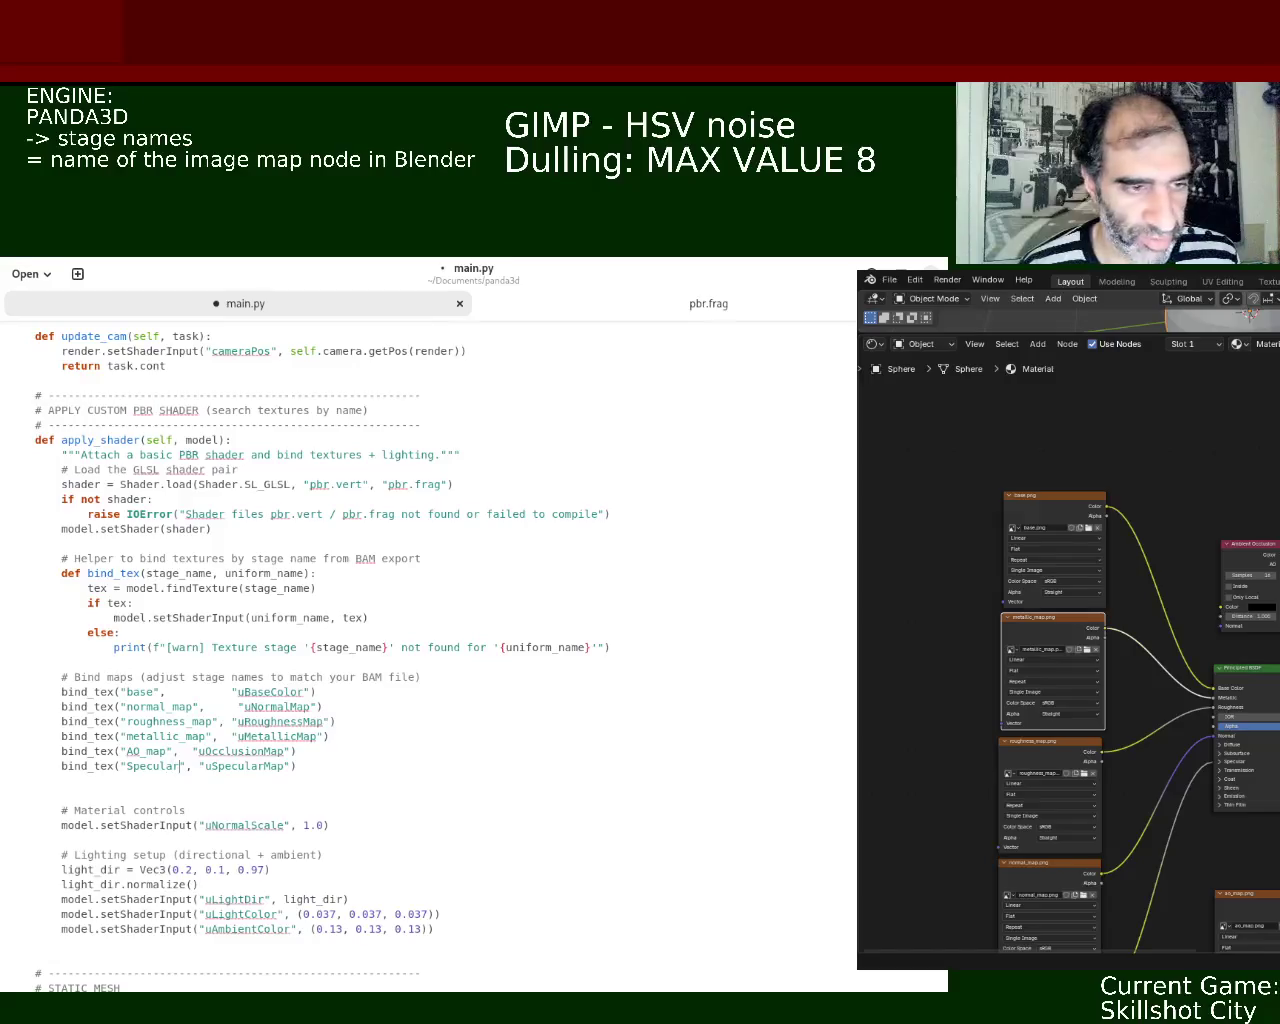
text(_)
key(BackSpace)
text(Map)
key(ctrl+s)
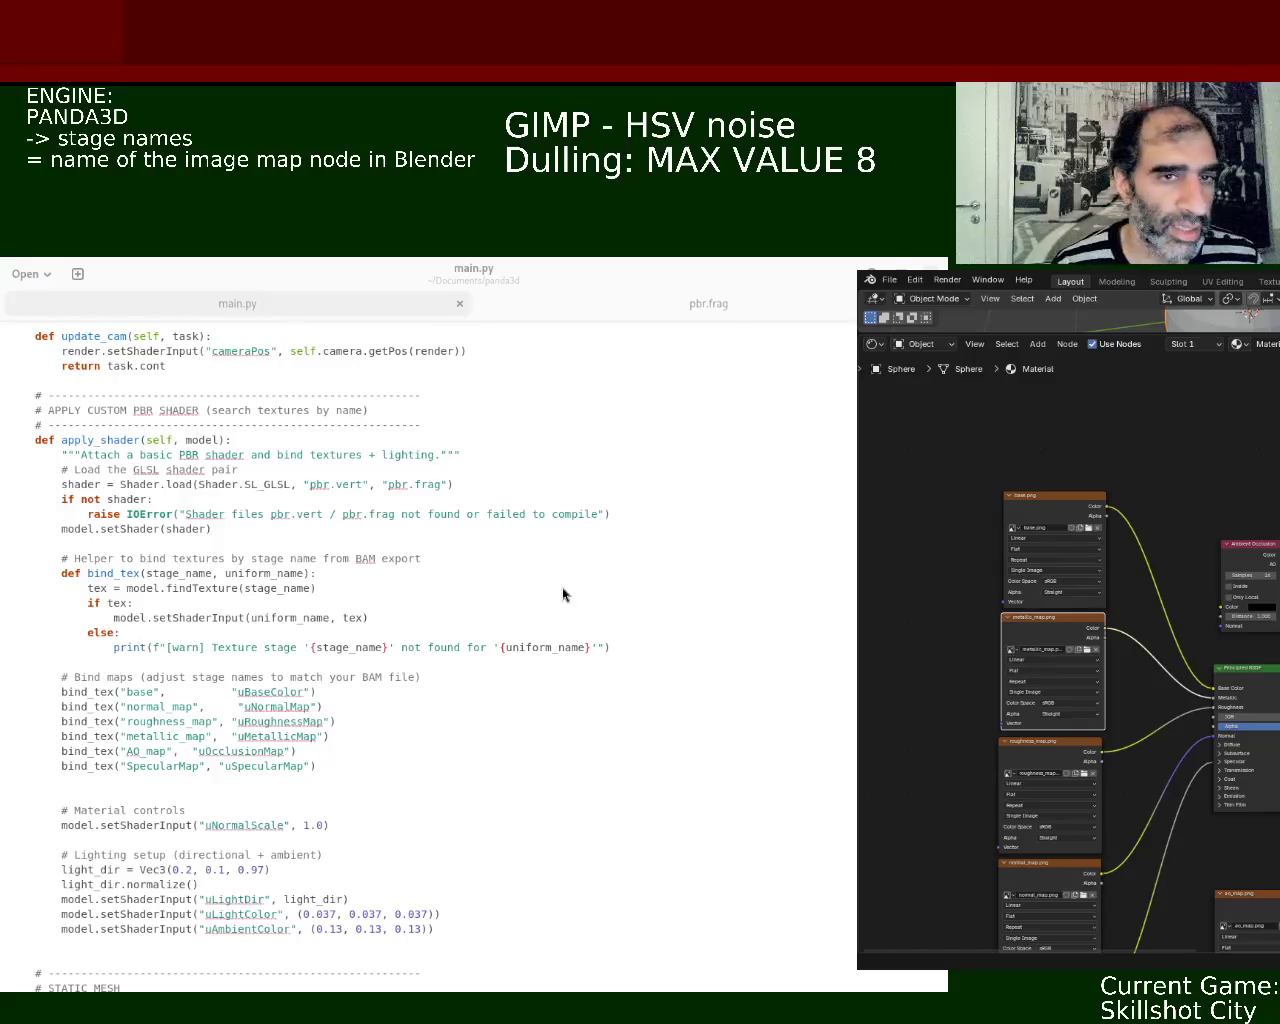
- Switch from the saved main.py in the text editor to the Blender window
click(202, 766)
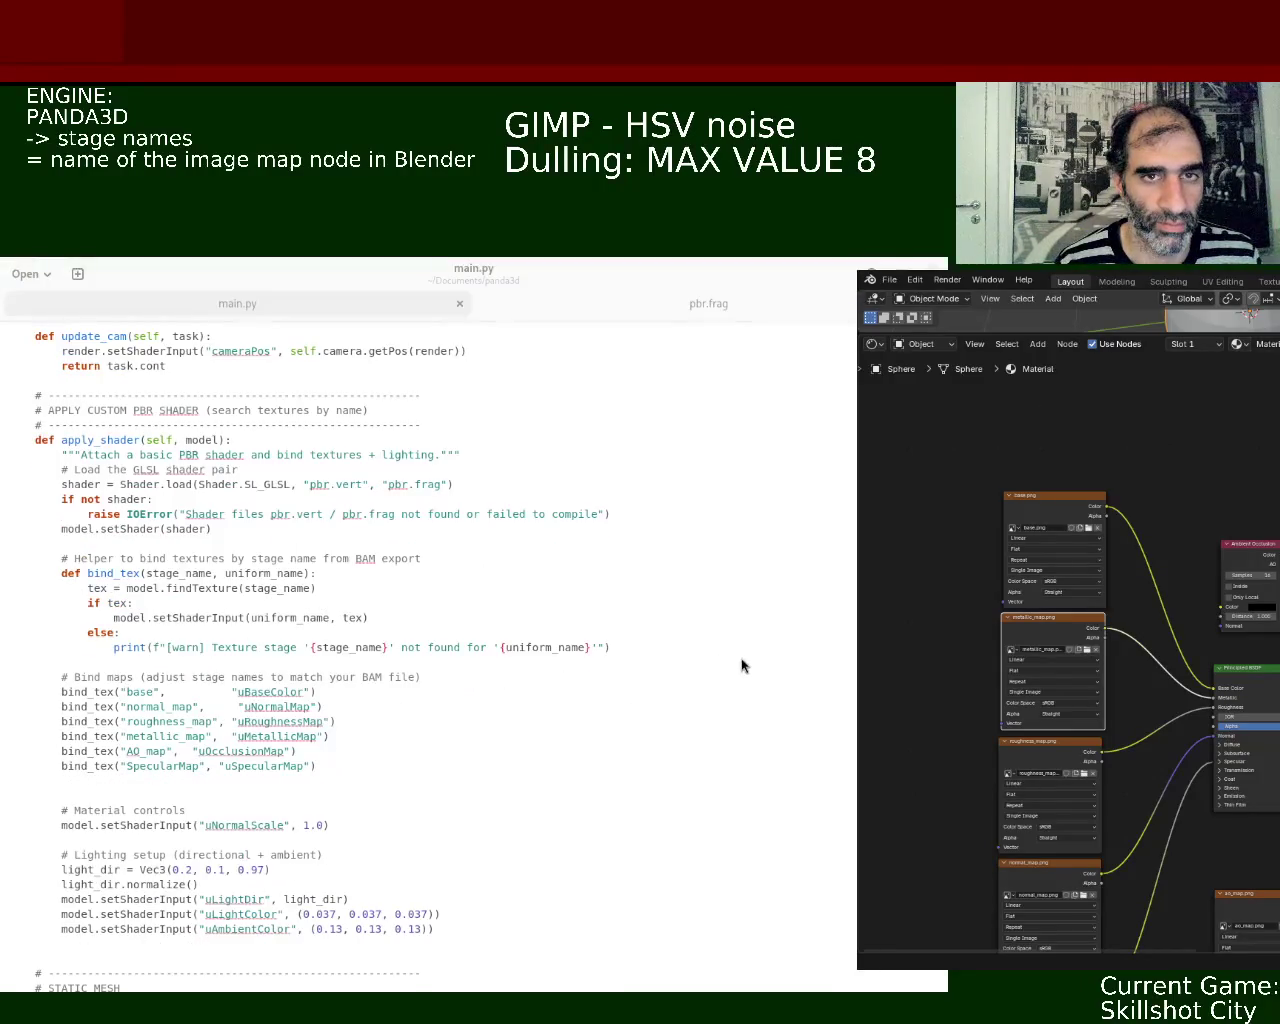
key(alt+Tab)
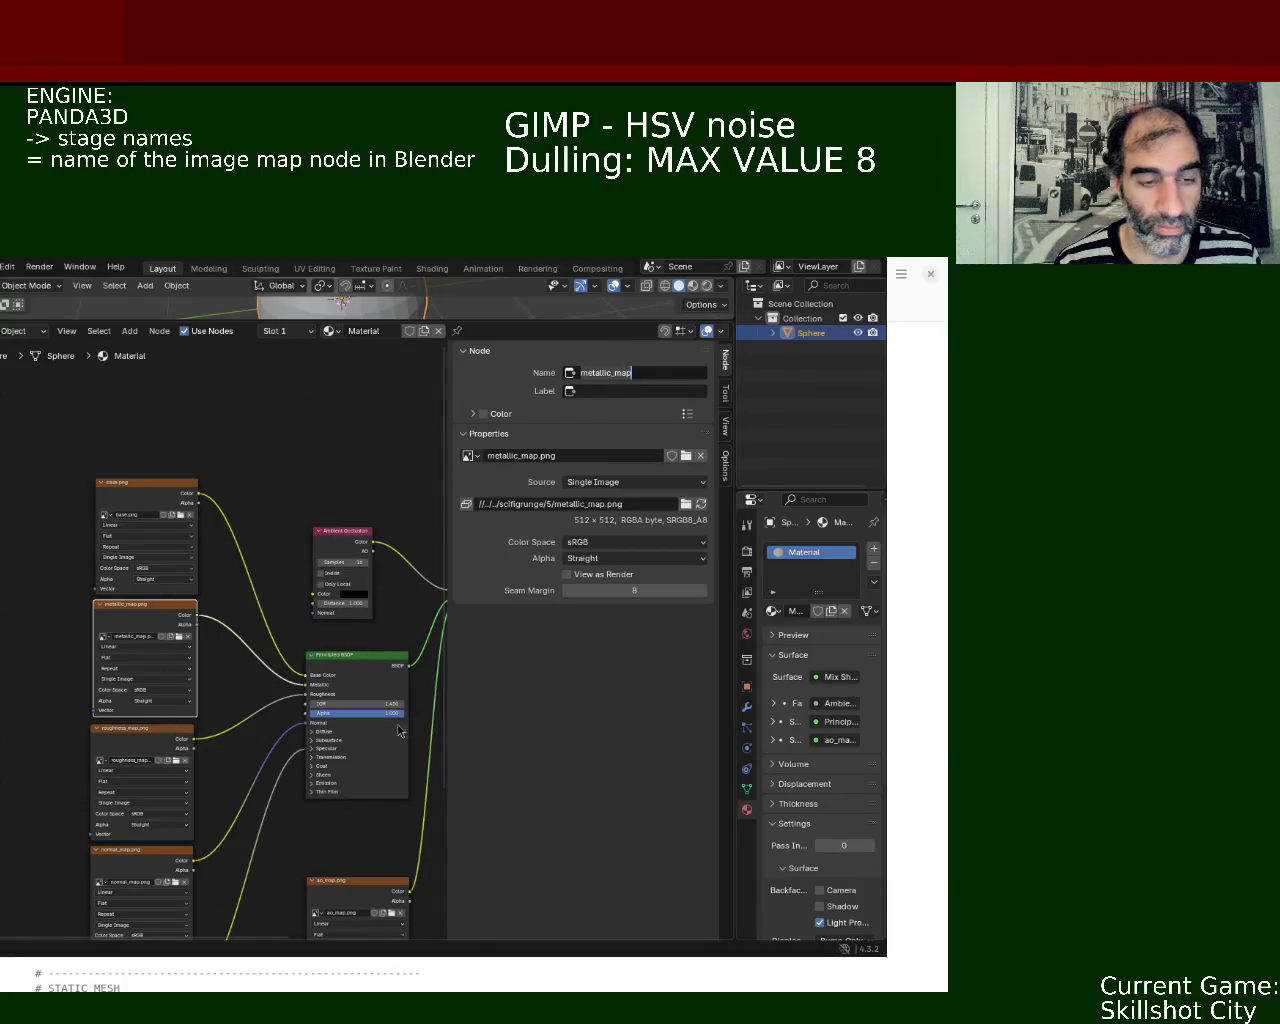
- Open Blender's File menu to start opening another .blend file
click(2, 267)
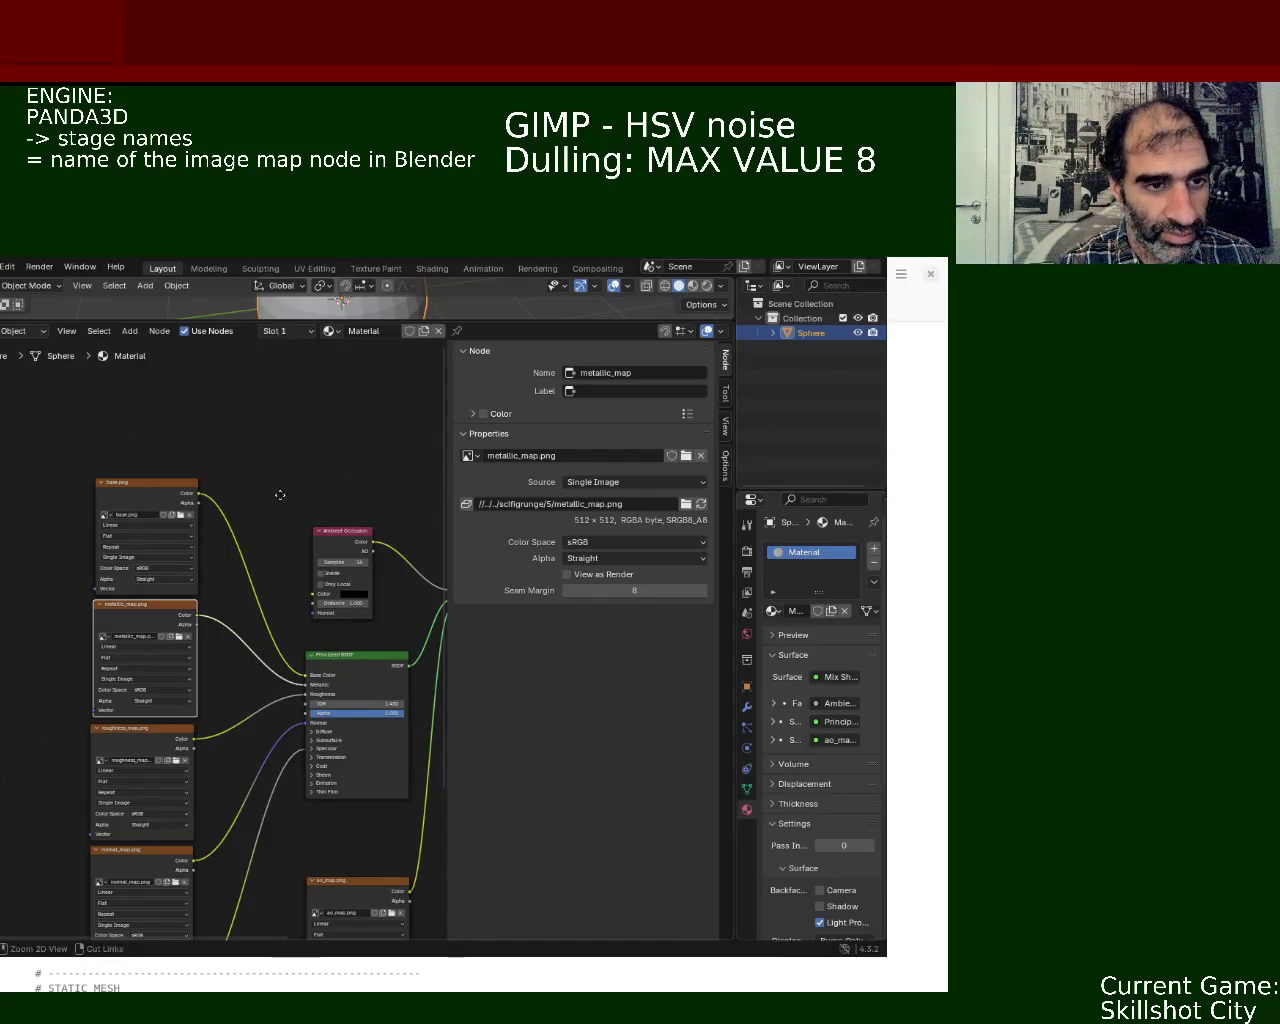
scroll(280, 491, down, 2)
mouse_move(380, 517)
middle_down()
mouse_move(250, 483)
mouse_move(283, 457)
middle_up()
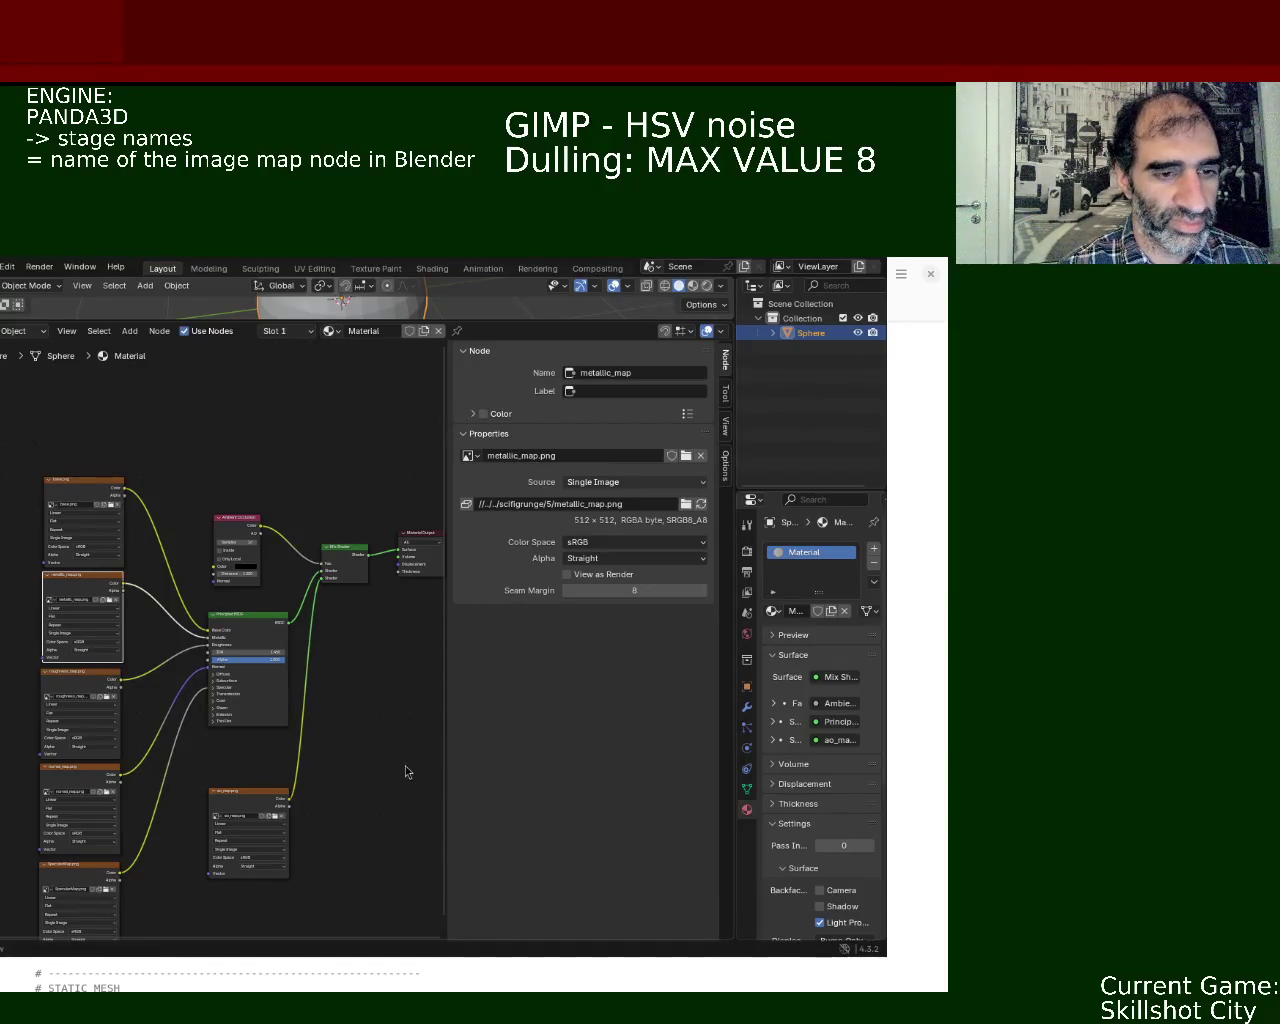
scroll(318, 517, up, 1)
scroll(310, 460, down, 3)
scroll(383, 496, up, 1)
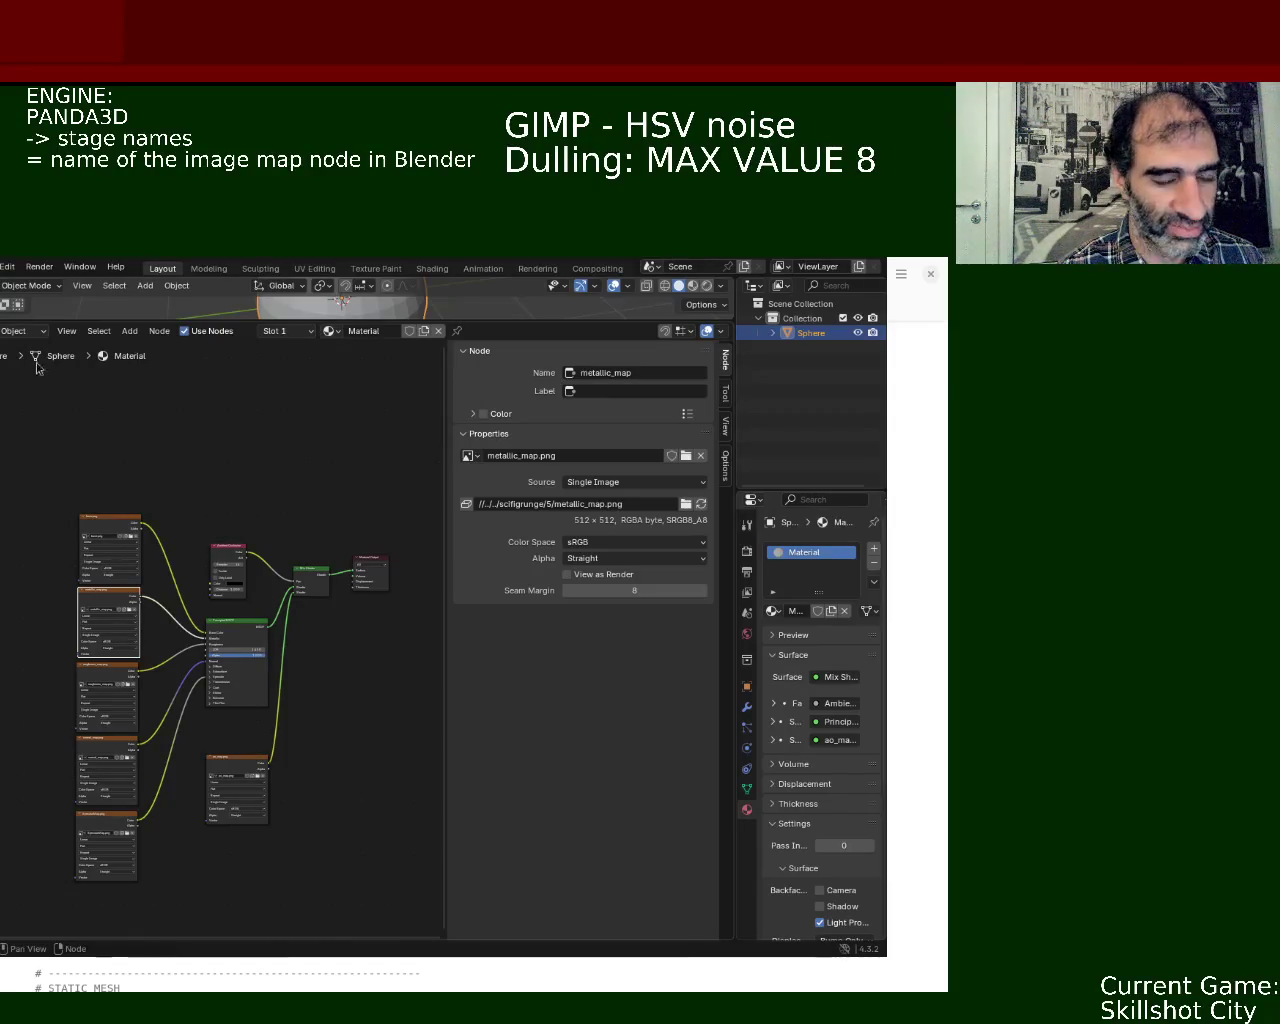
click(0, 267)
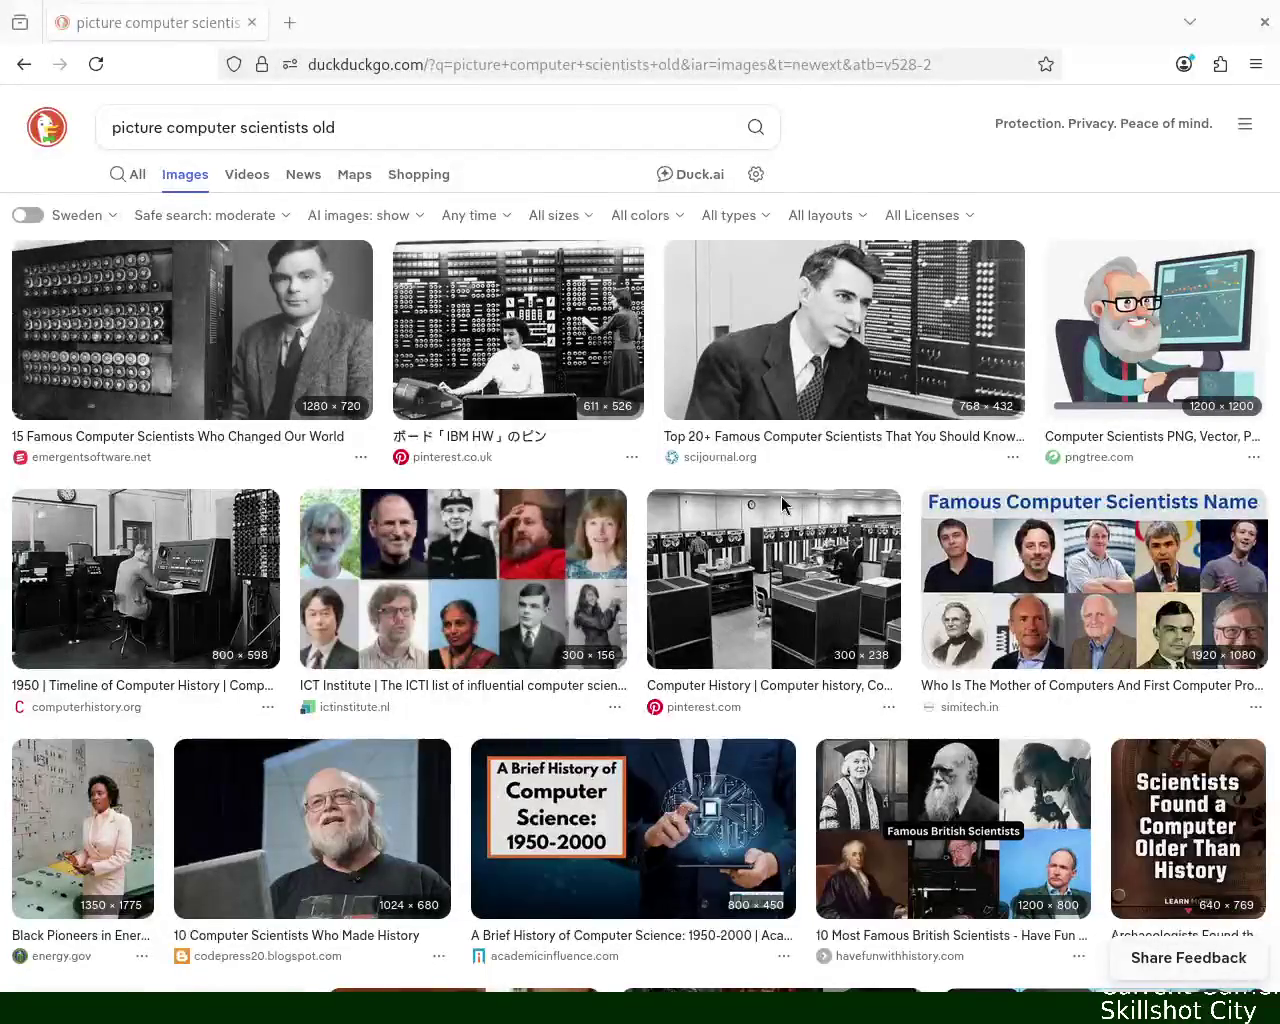
- Browse the DuckDuckGo image results, previewing the Black computer scientists collage and the Início da Inteligência Artificial image
scroll(355, 185, down, 4)
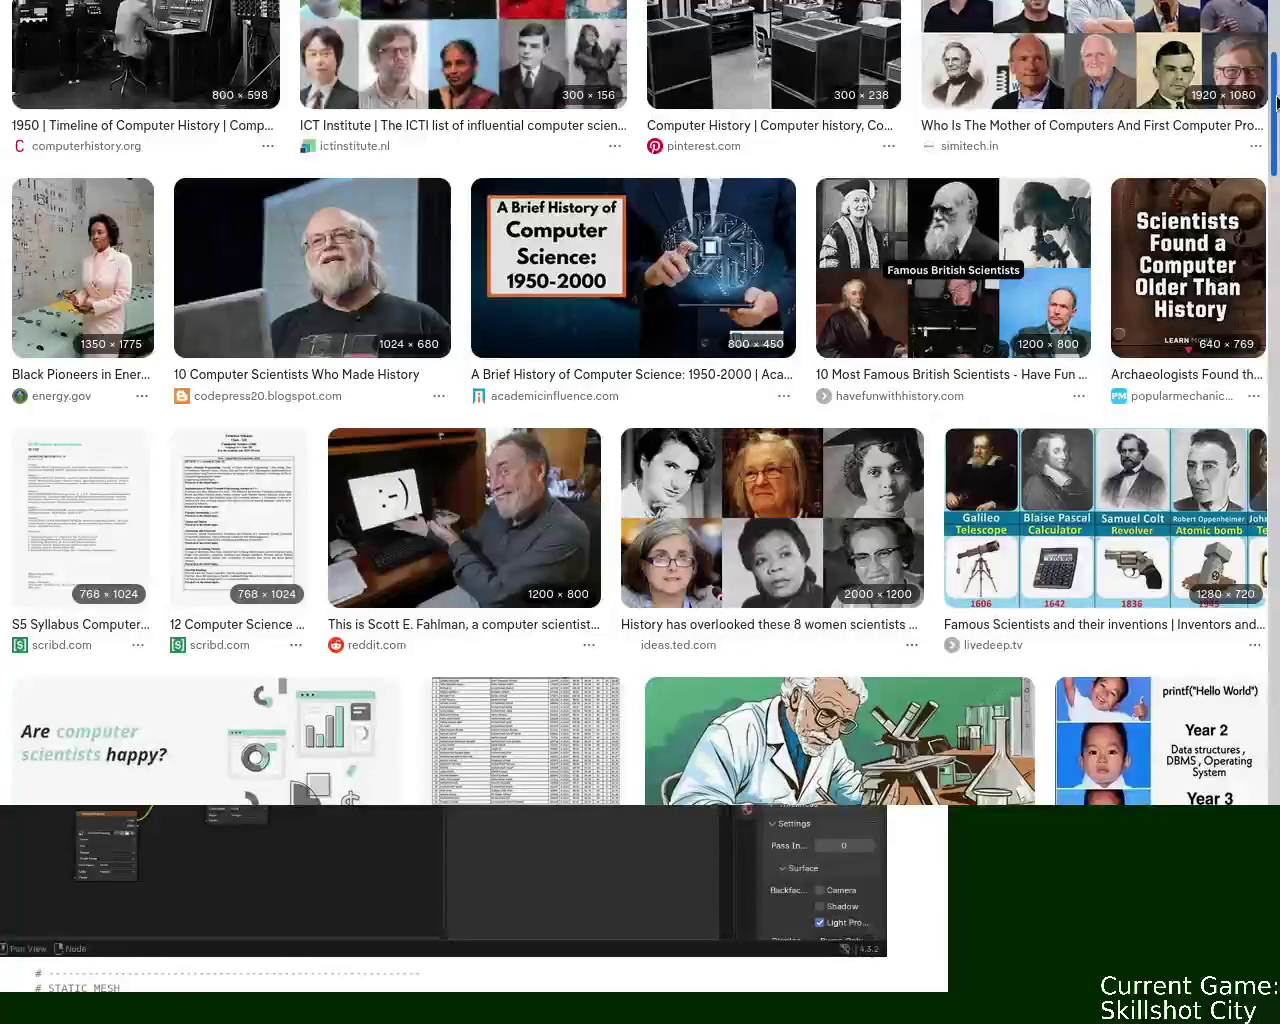
mouse_move(1276, 103)
mouse_down()
mouse_move(1276, 77)
mouse_move(1274, 332)
mouse_up()
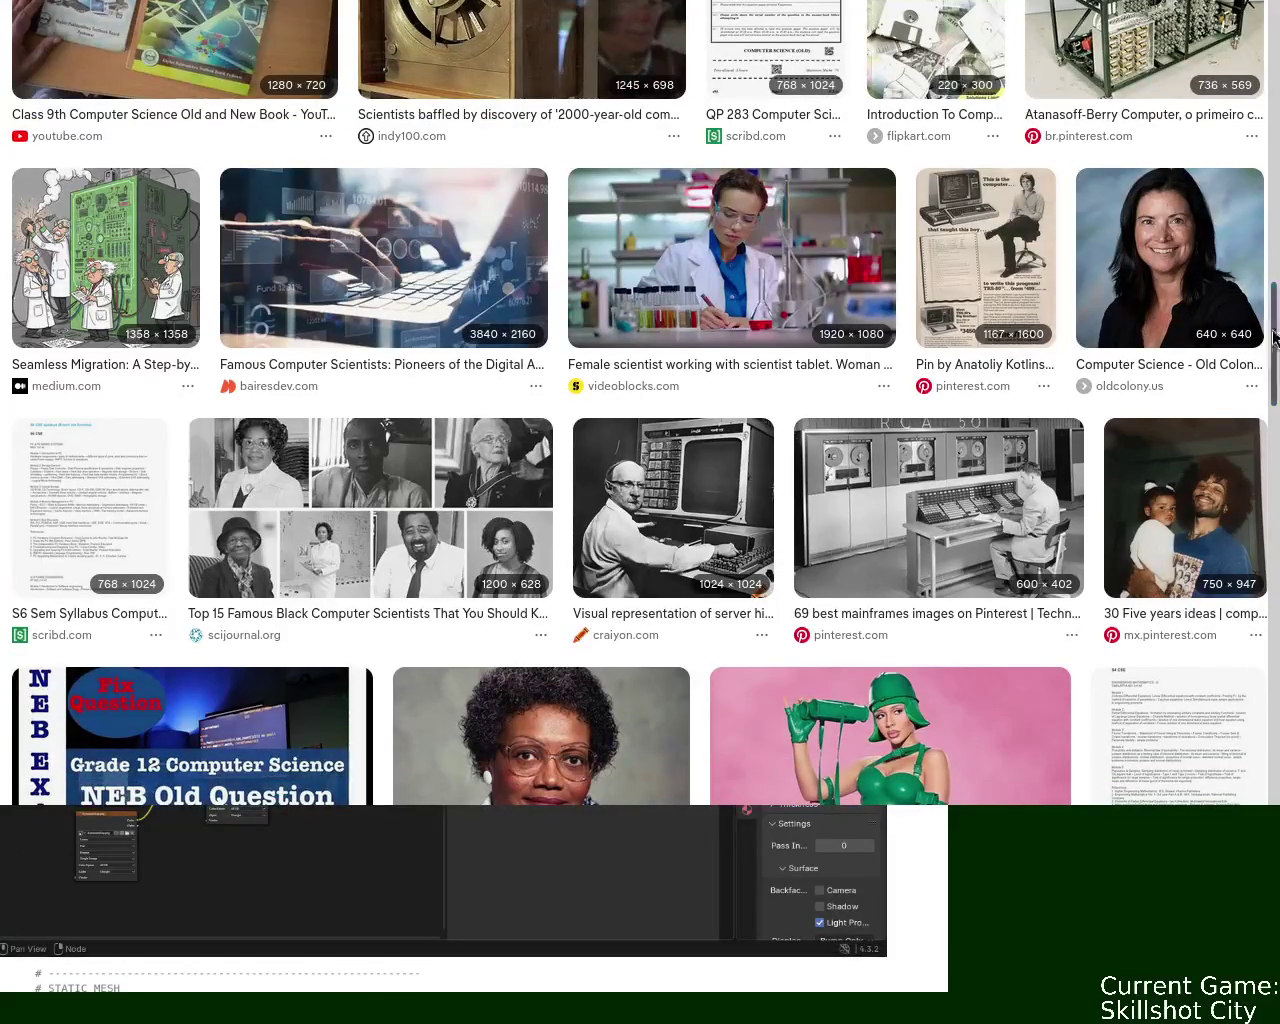
click(385, 546)
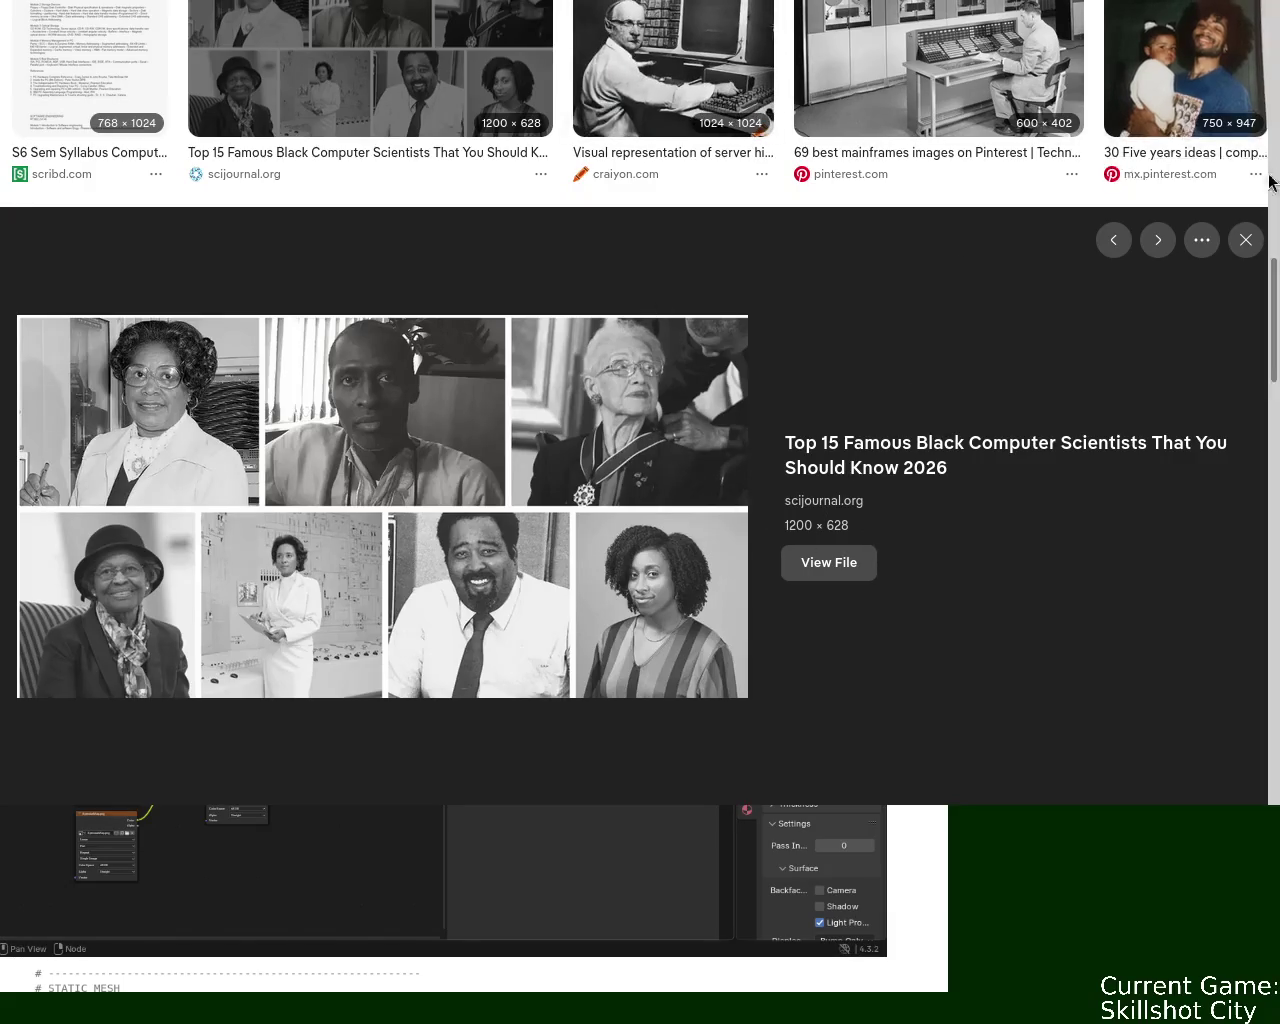
drag(1277, 318, 1277, 470)
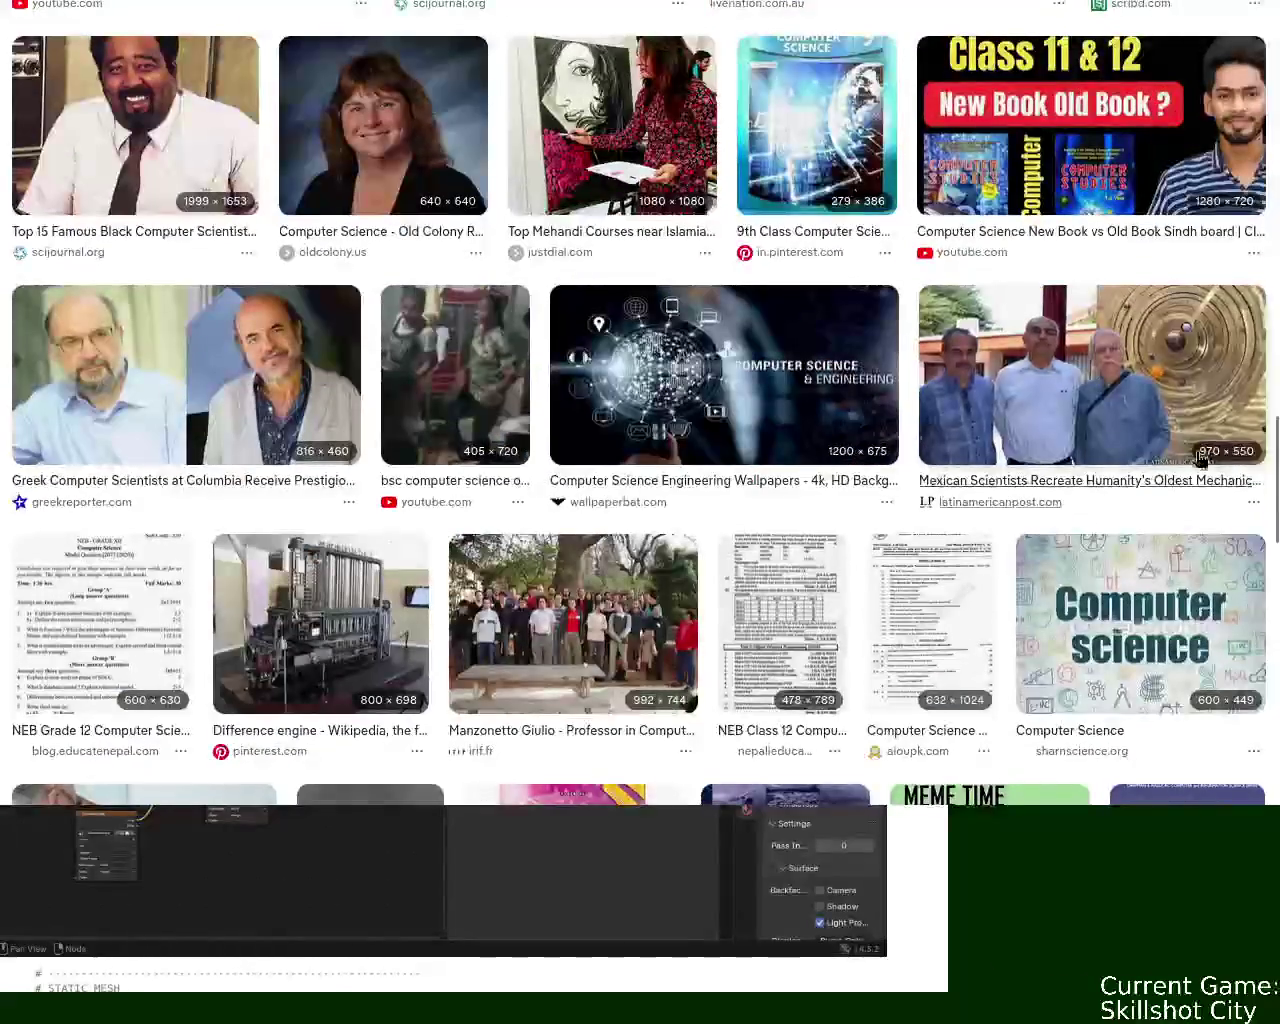
scroll(640, 400, down, 5)
scroll(640, 400, down, 4)
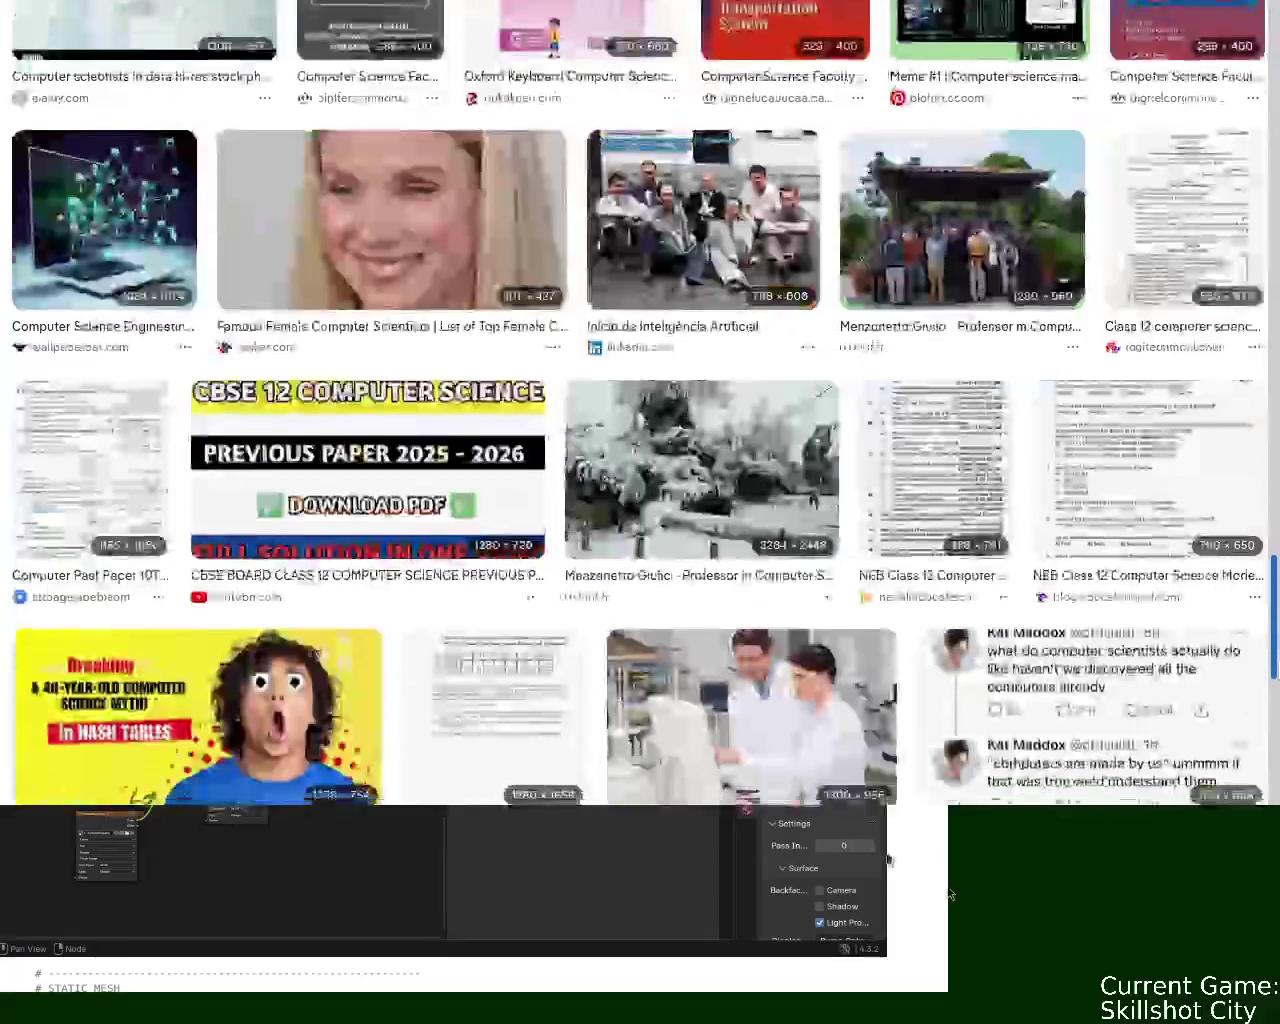
click(680, 318)
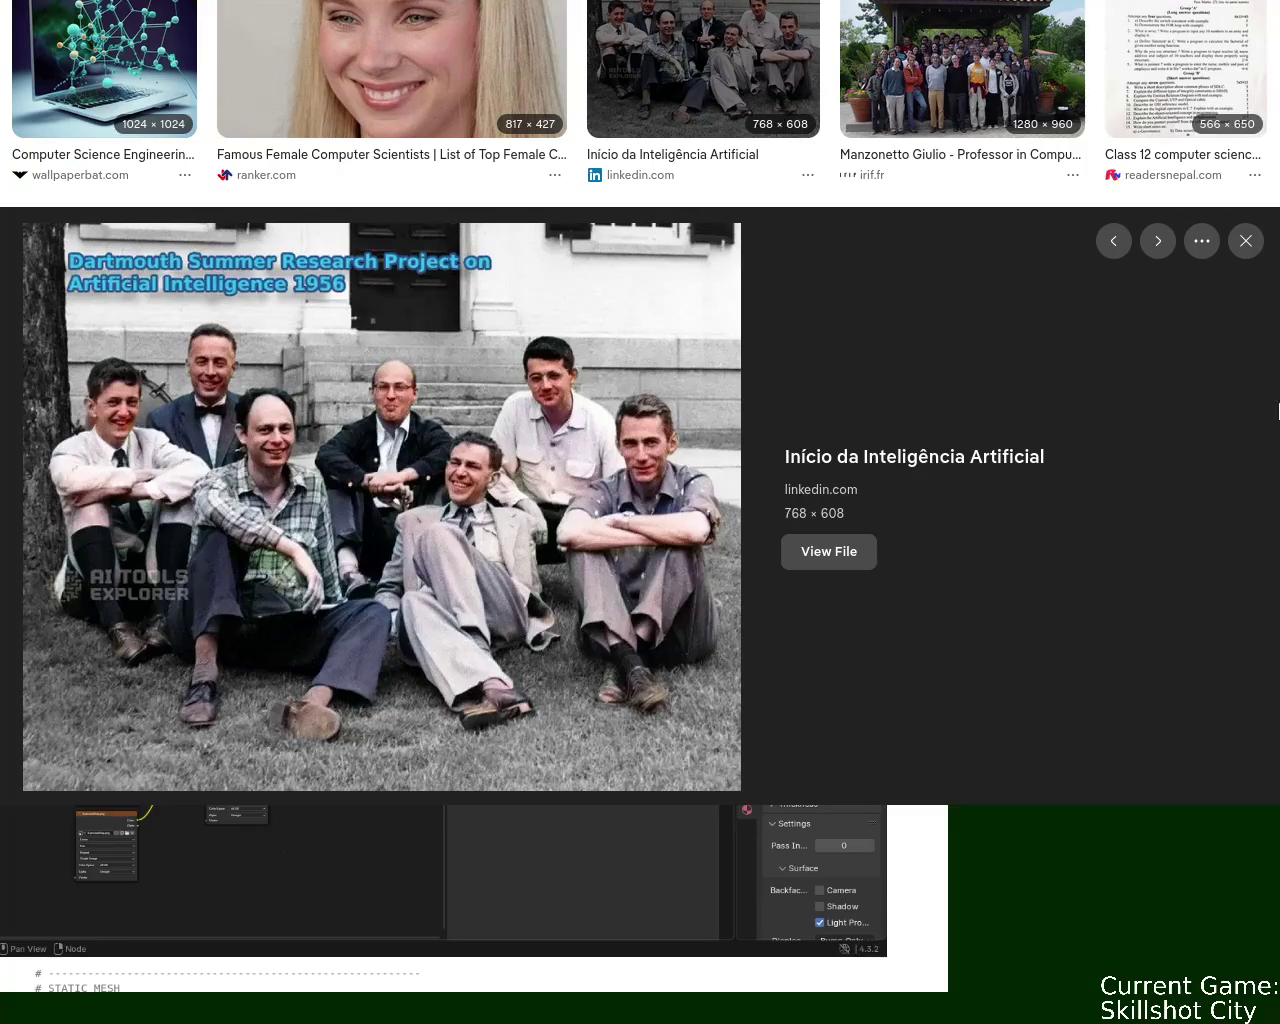
scroll(1234, 429, down, 10)
scroll(835, 437, down, 5)
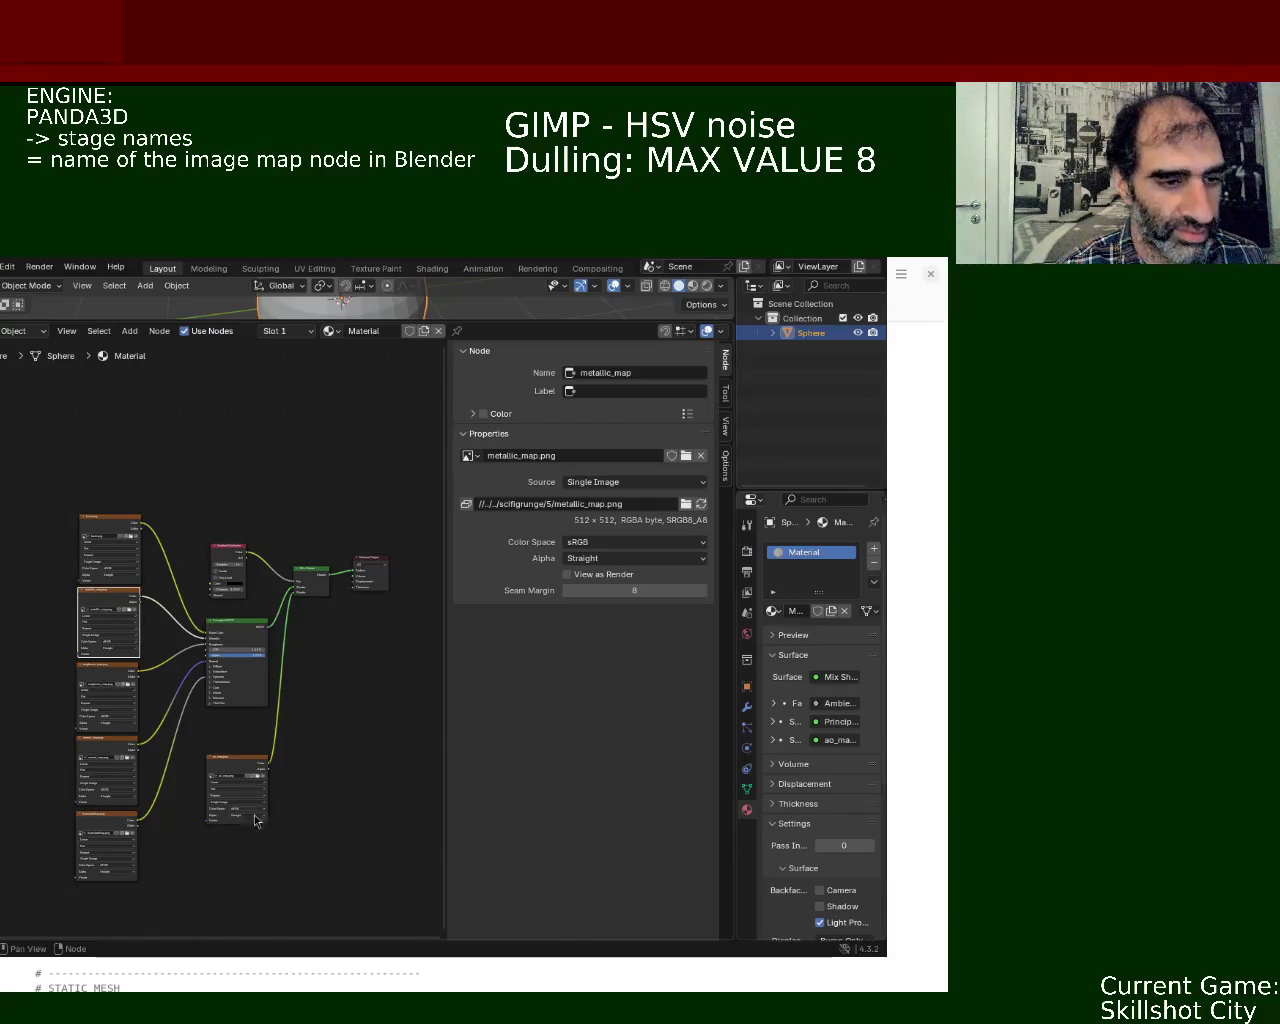
- Move the ao_map image node slightly higher in the sphere's graph and save ball_1.blend
middle_drag(340, 783, 350, 740)
drag(239, 712, 242, 683)
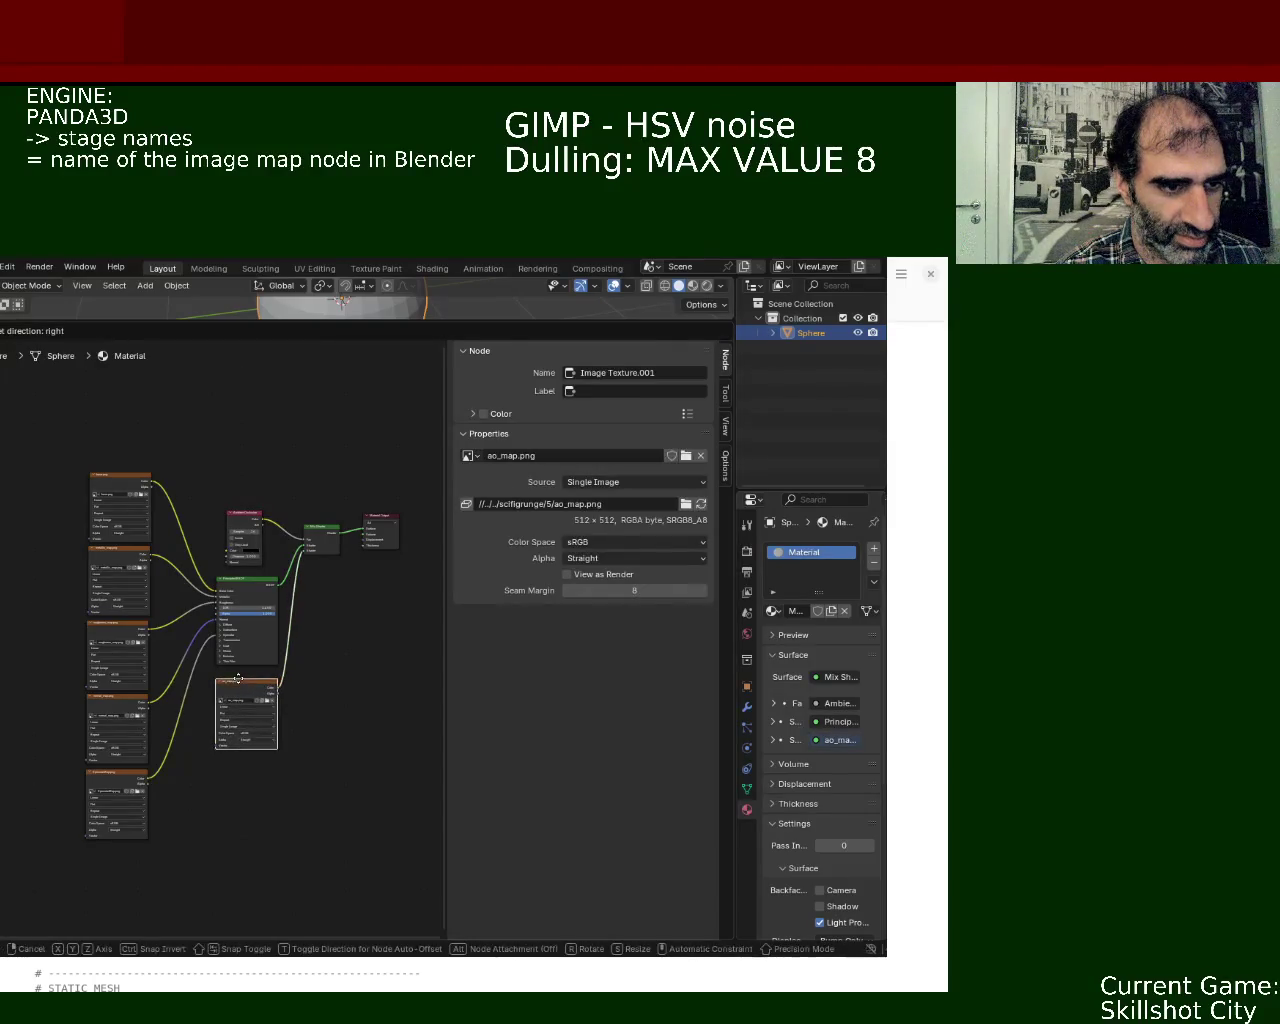
mouse_move(188, 744)
ctrl+middle_down()
mouse_move(216, 513)
mouse_move(226, 757)
mouse_move(230, 707)
ctrl+middle_up()
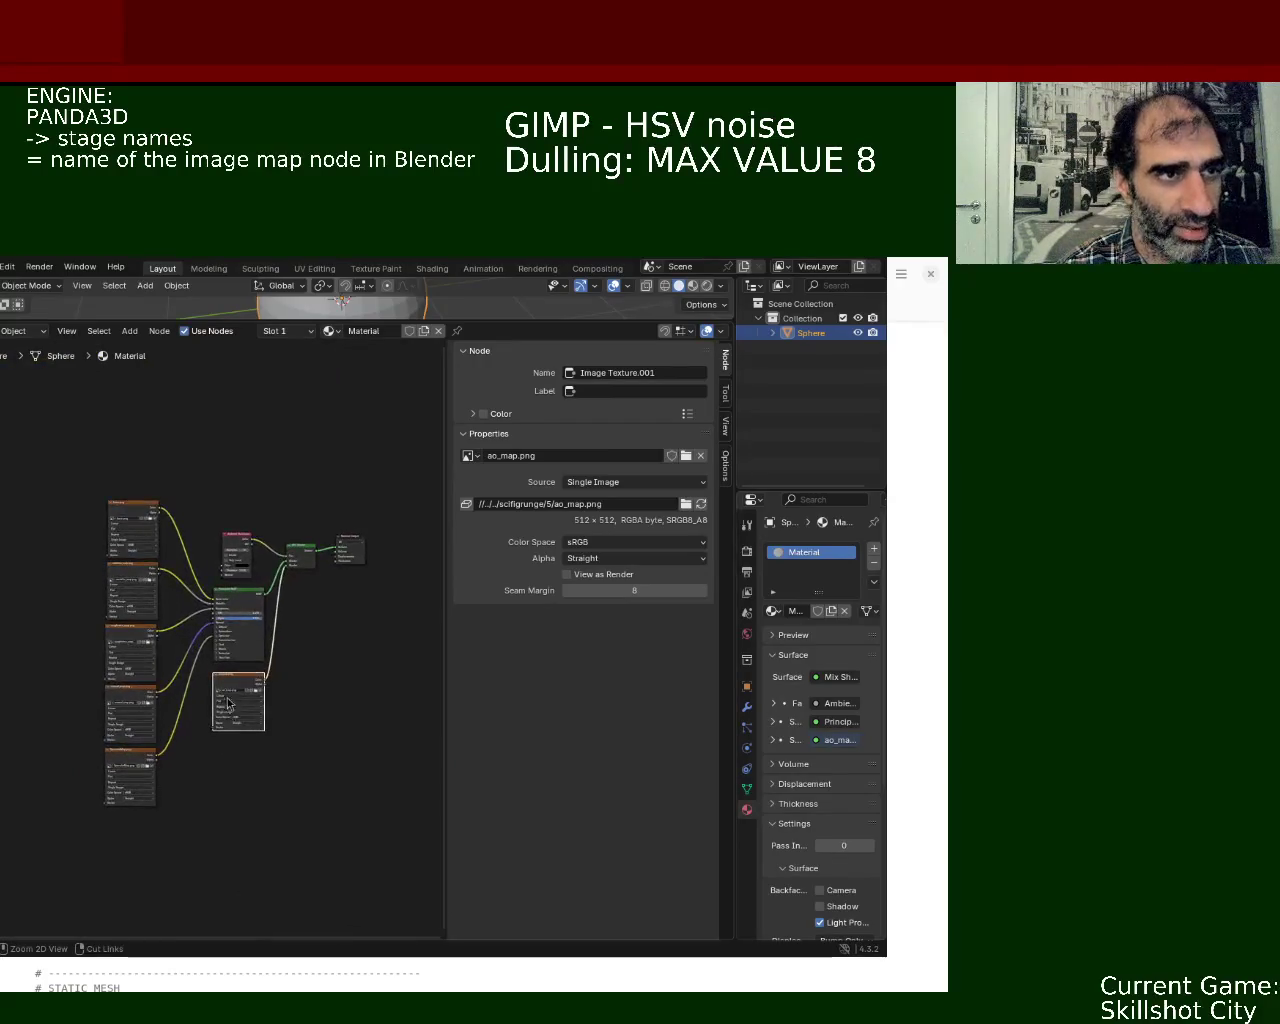
key(ctrl+s)
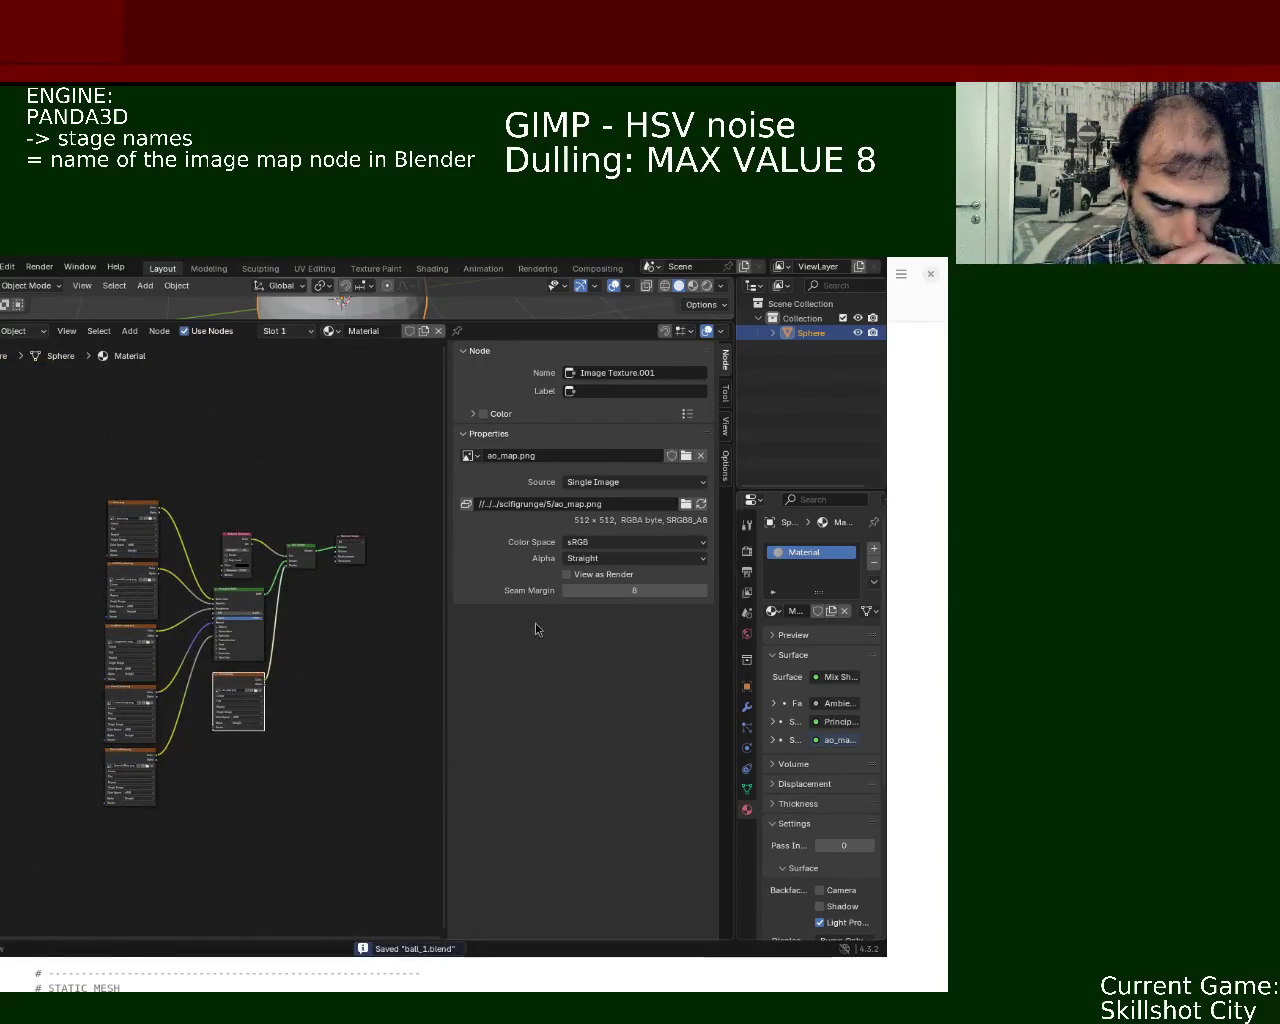
- Check the base, metallic_map, roughness_map and normal_map node names, then rename the specular node to Specular
click(135, 505)
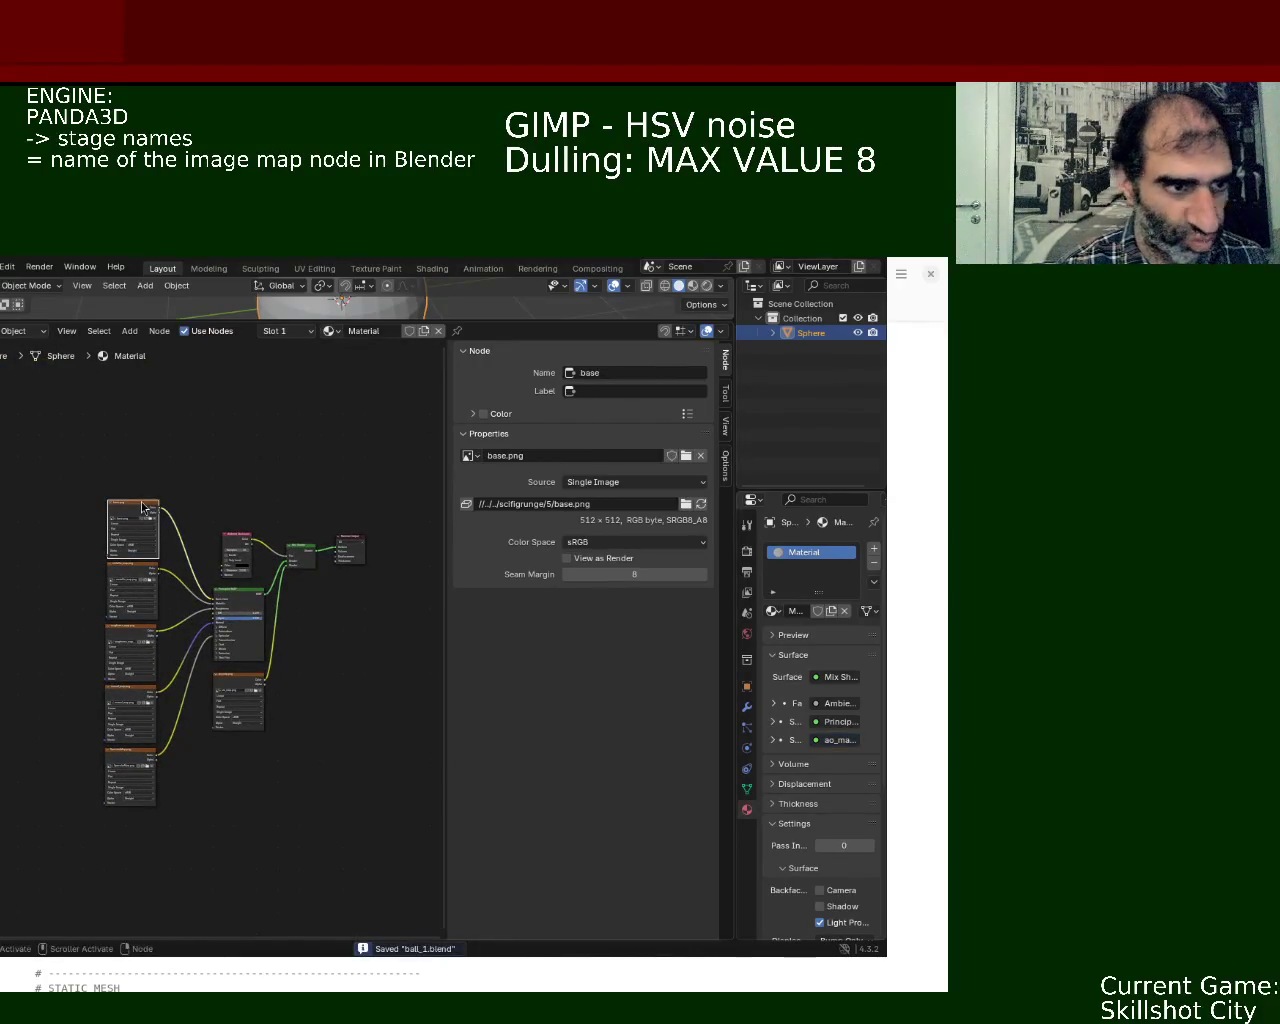
click(127, 578)
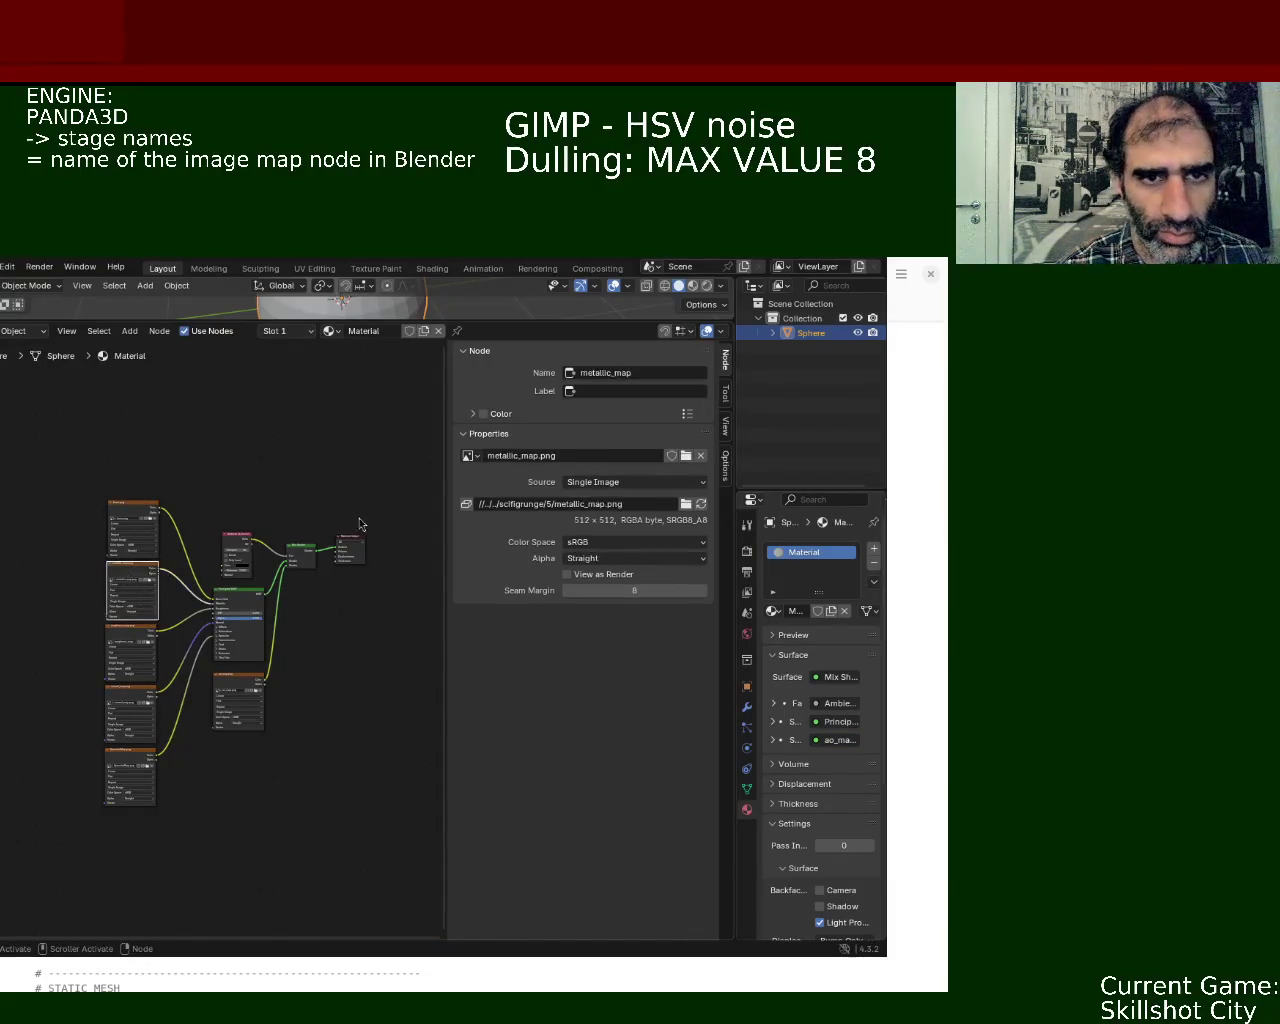
click(141, 635)
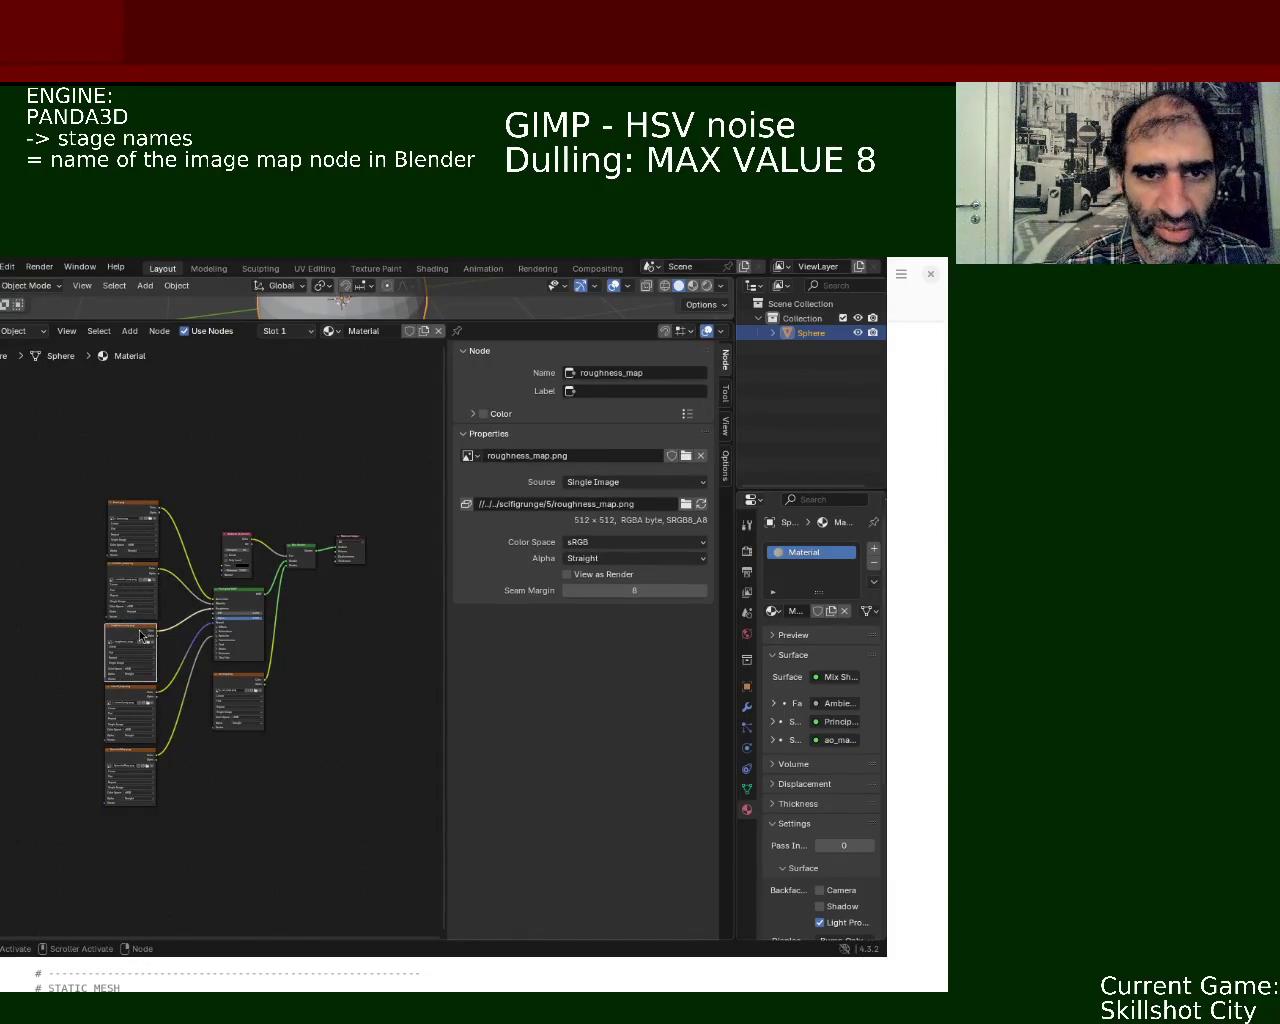
click(139, 692)
click(146, 780)
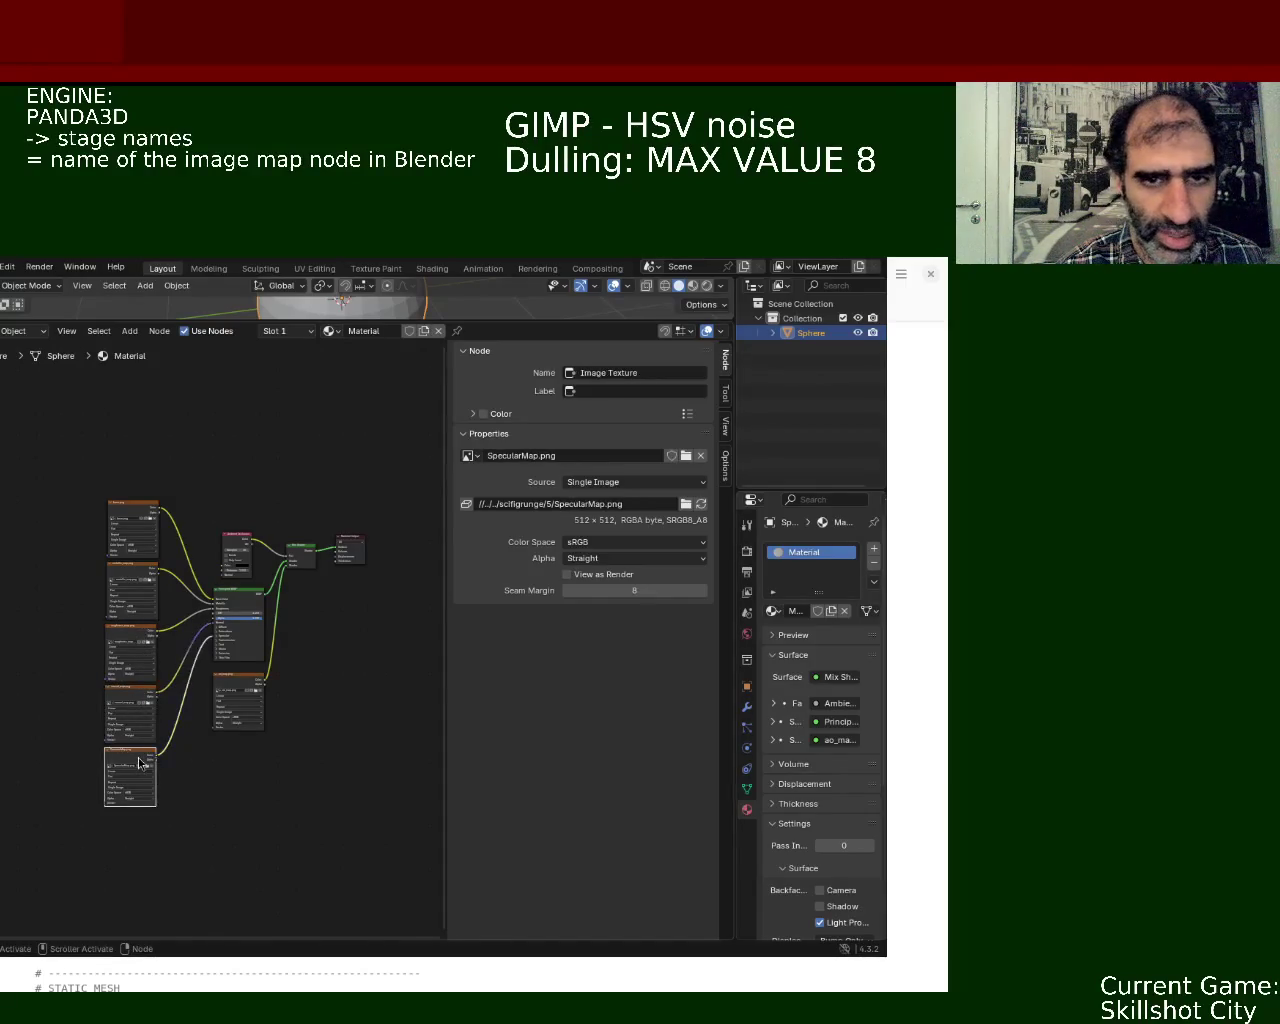
click(660, 373)
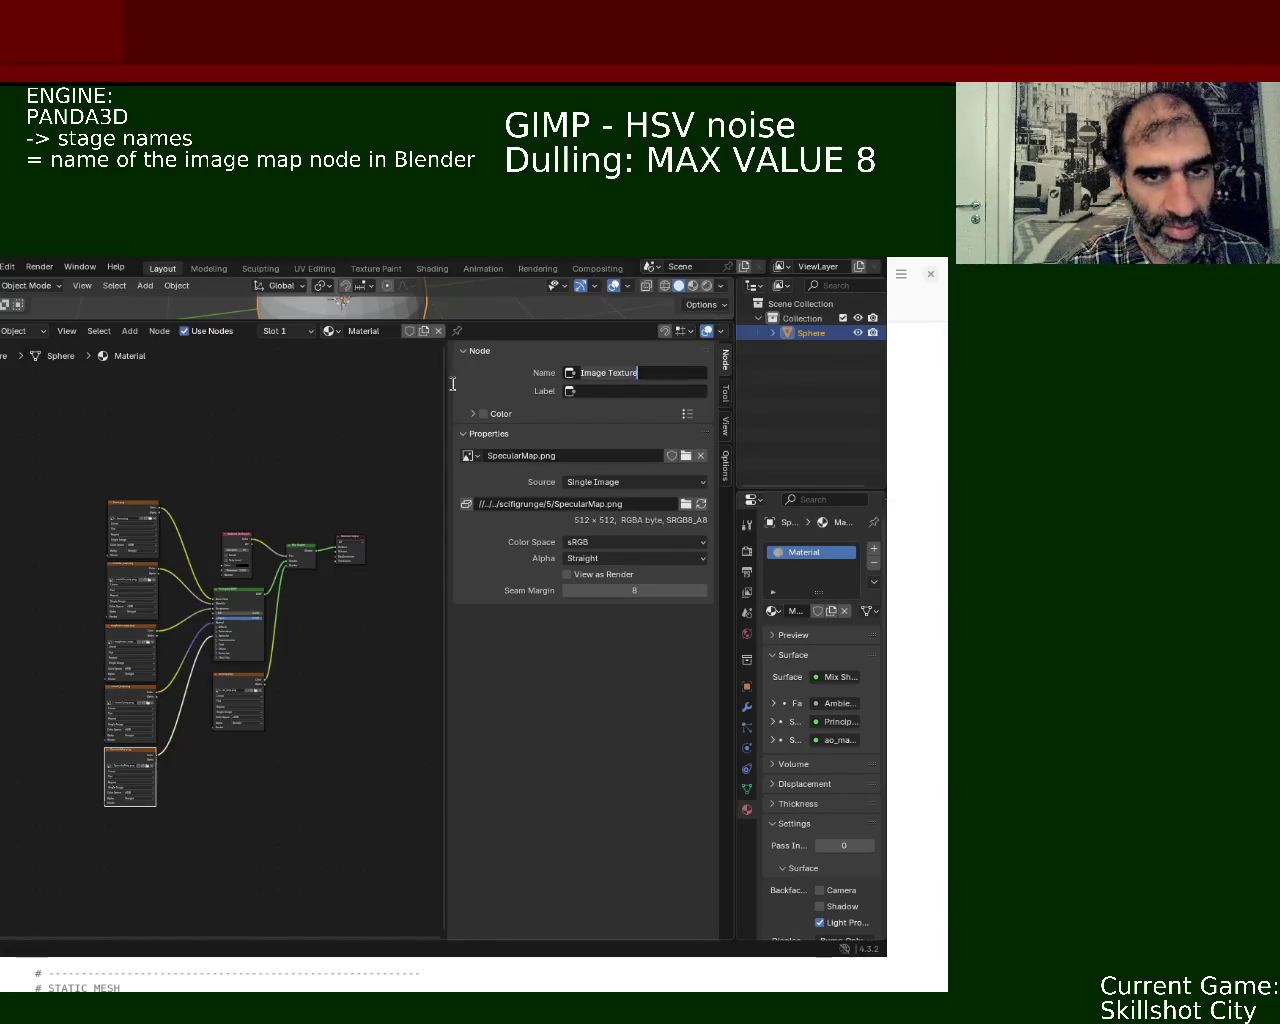
key(ctrl+a)
text(Specular)
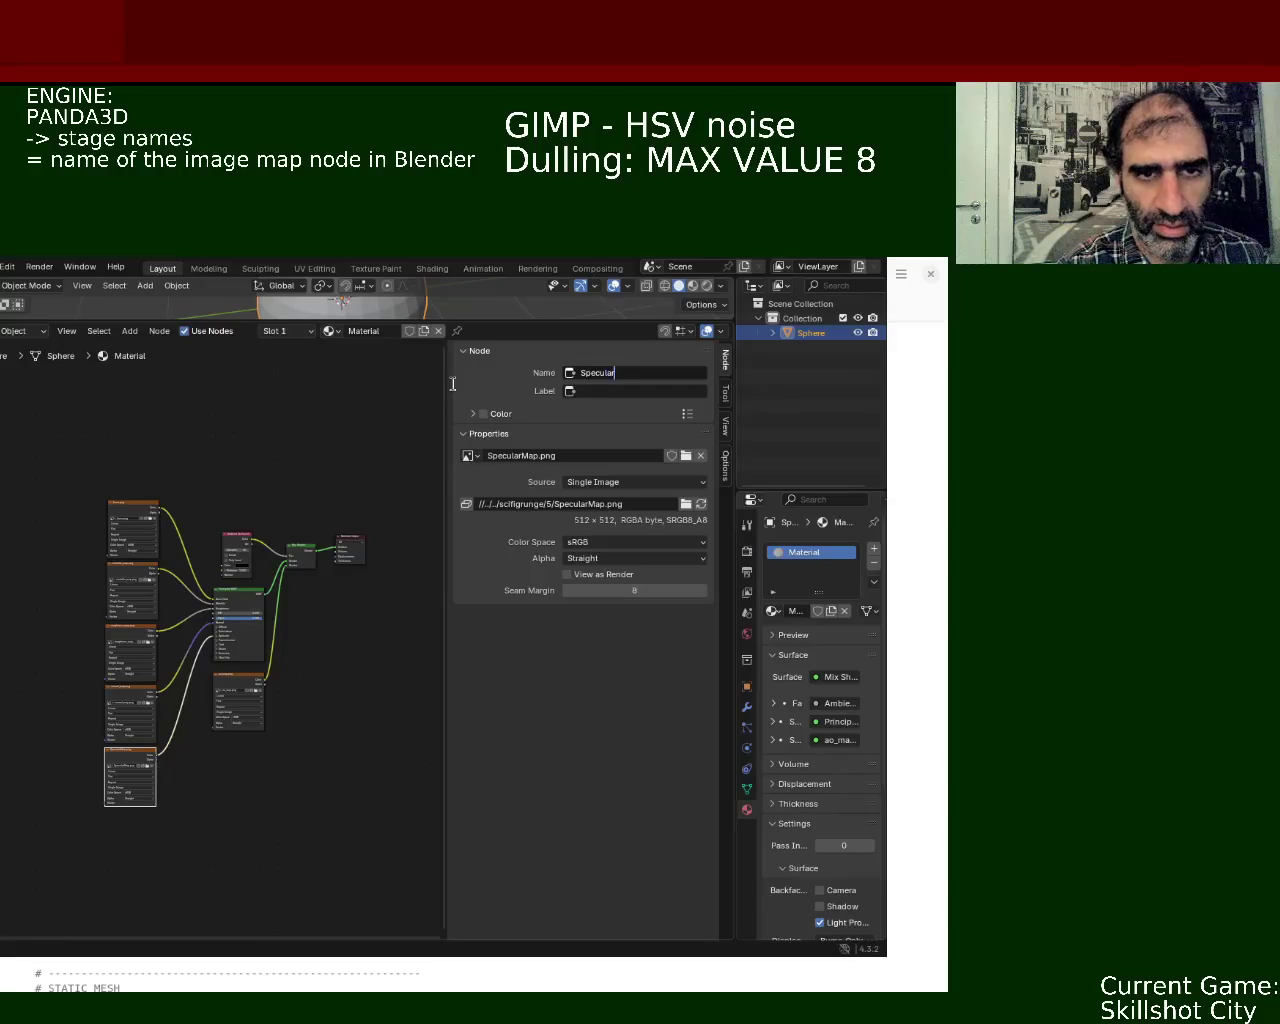
- Rename the ao_map.png image texture node to AO_map
click(232, 690)
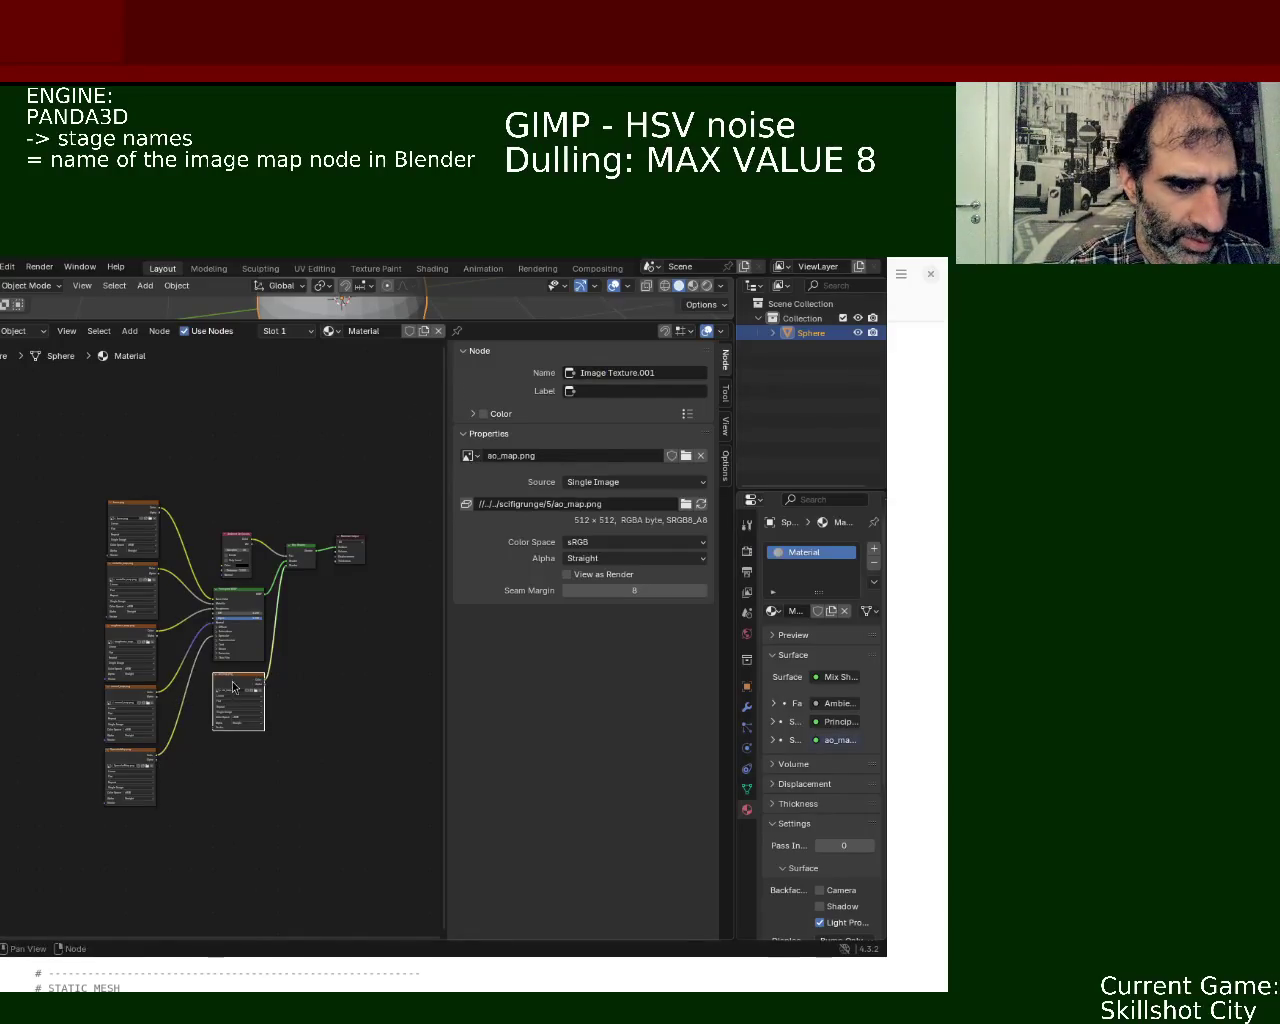
click(619, 376)
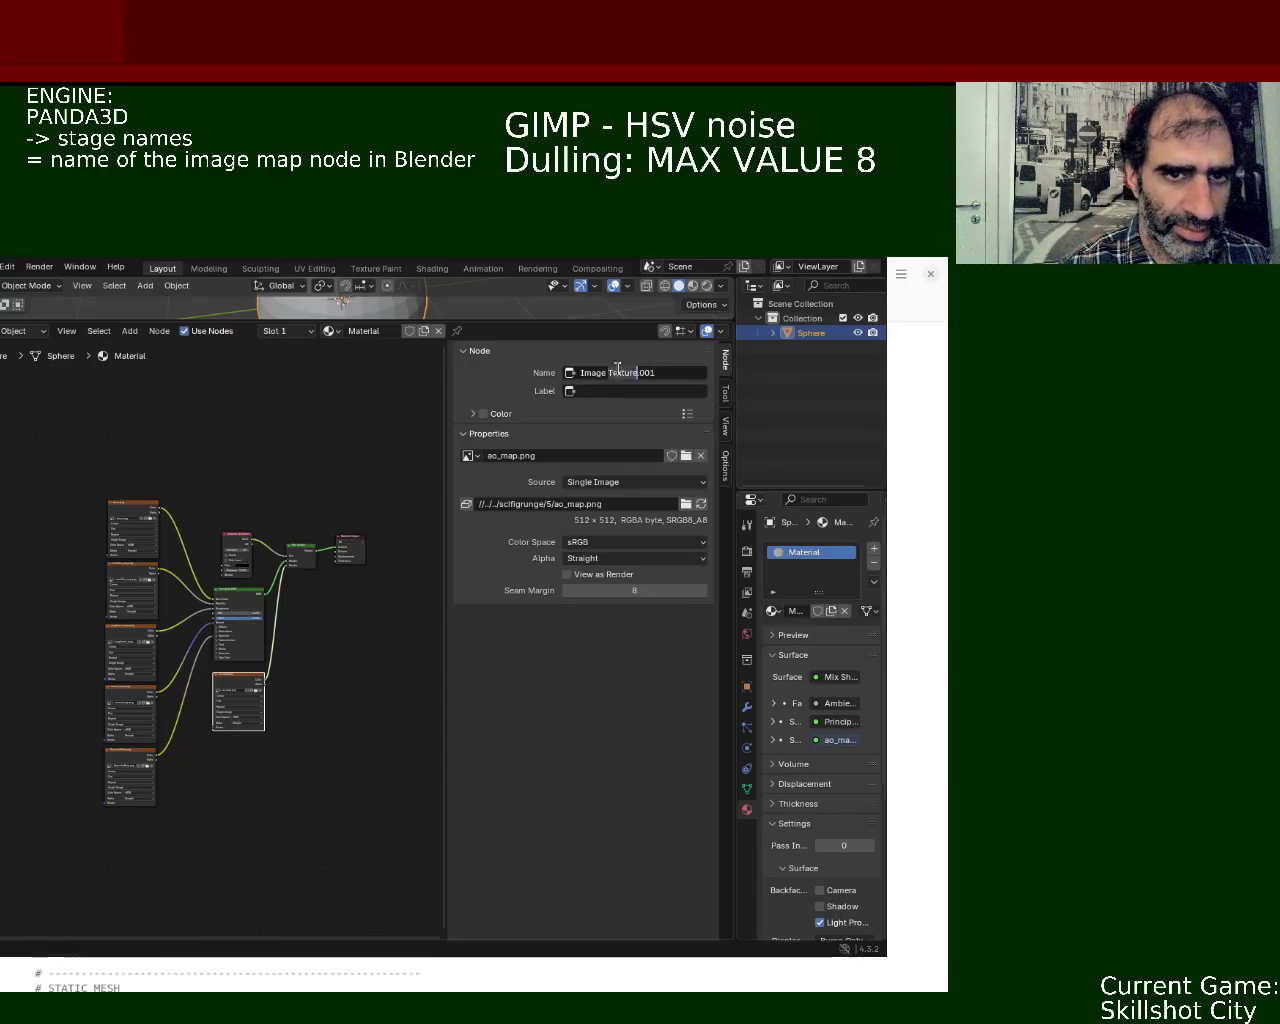
text(AO_map)
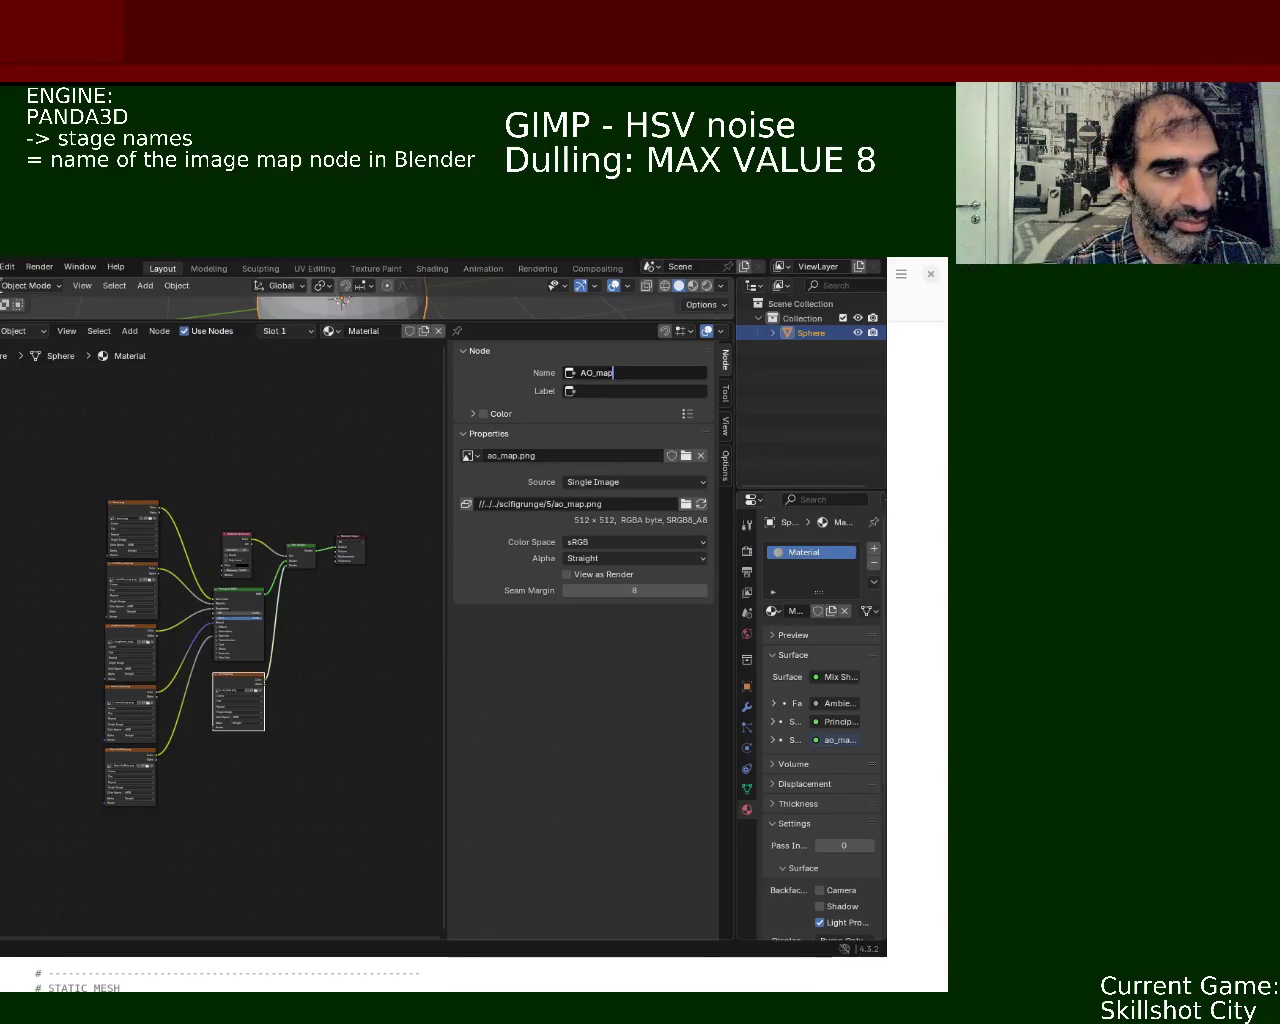
click(2, 267)
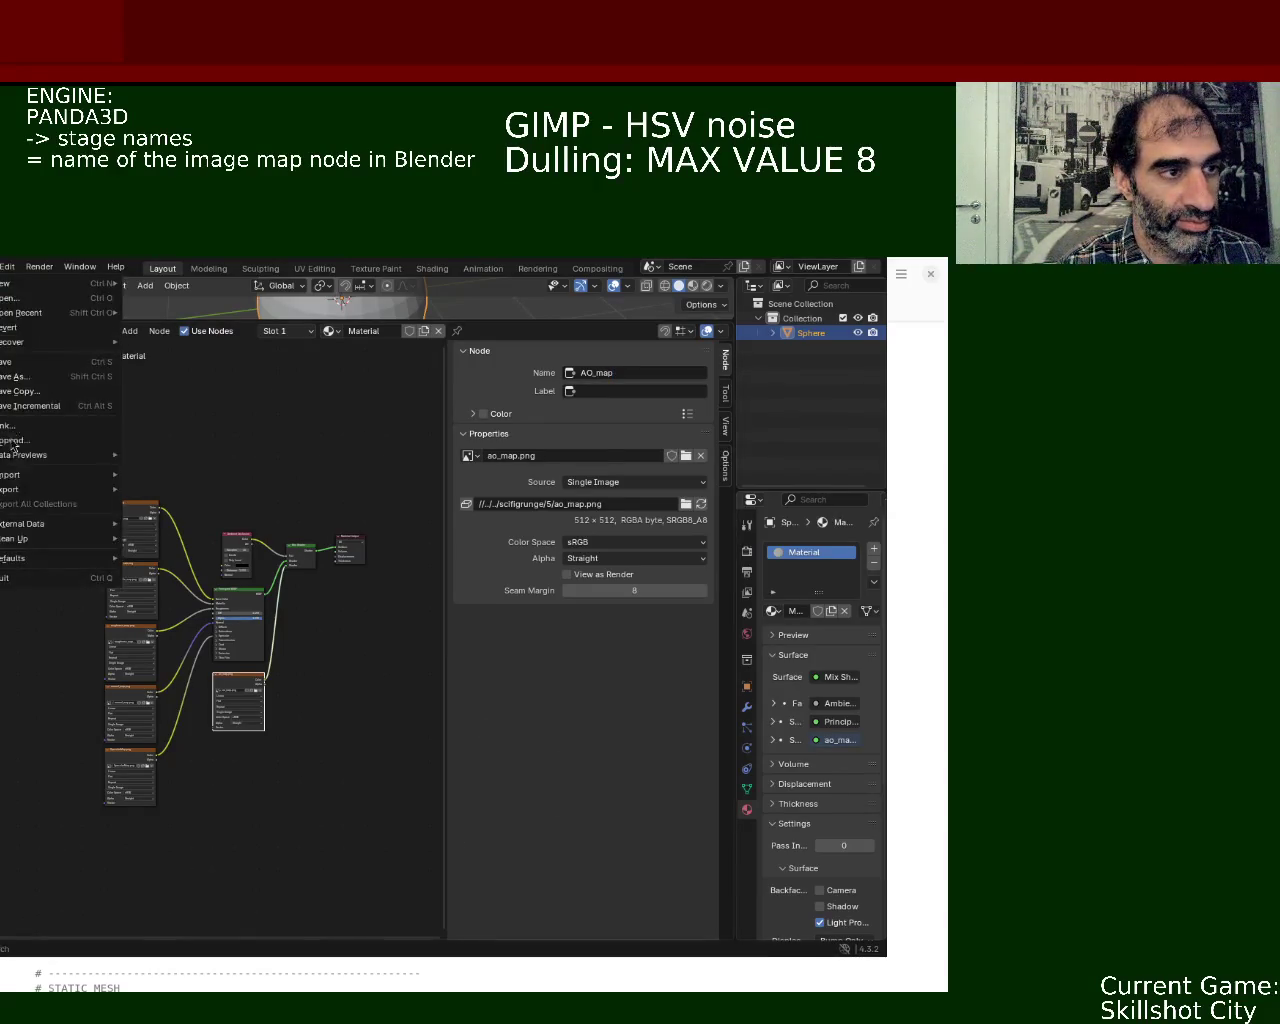
mouse_move(40, 489)
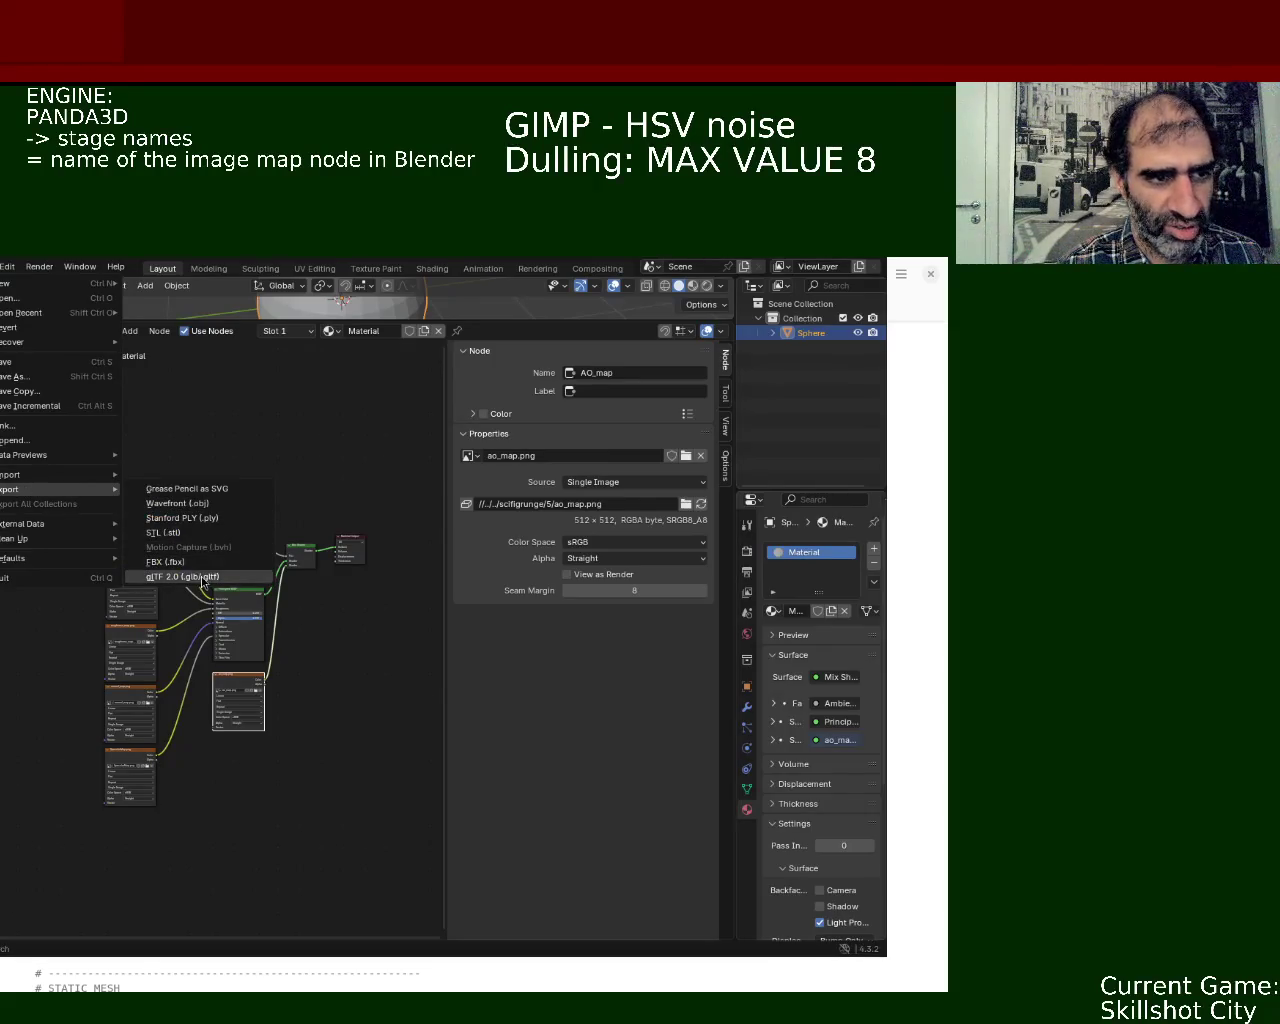
- Dismiss the export choices without exporting, then look over the File menu's export formats again
key(Escape)
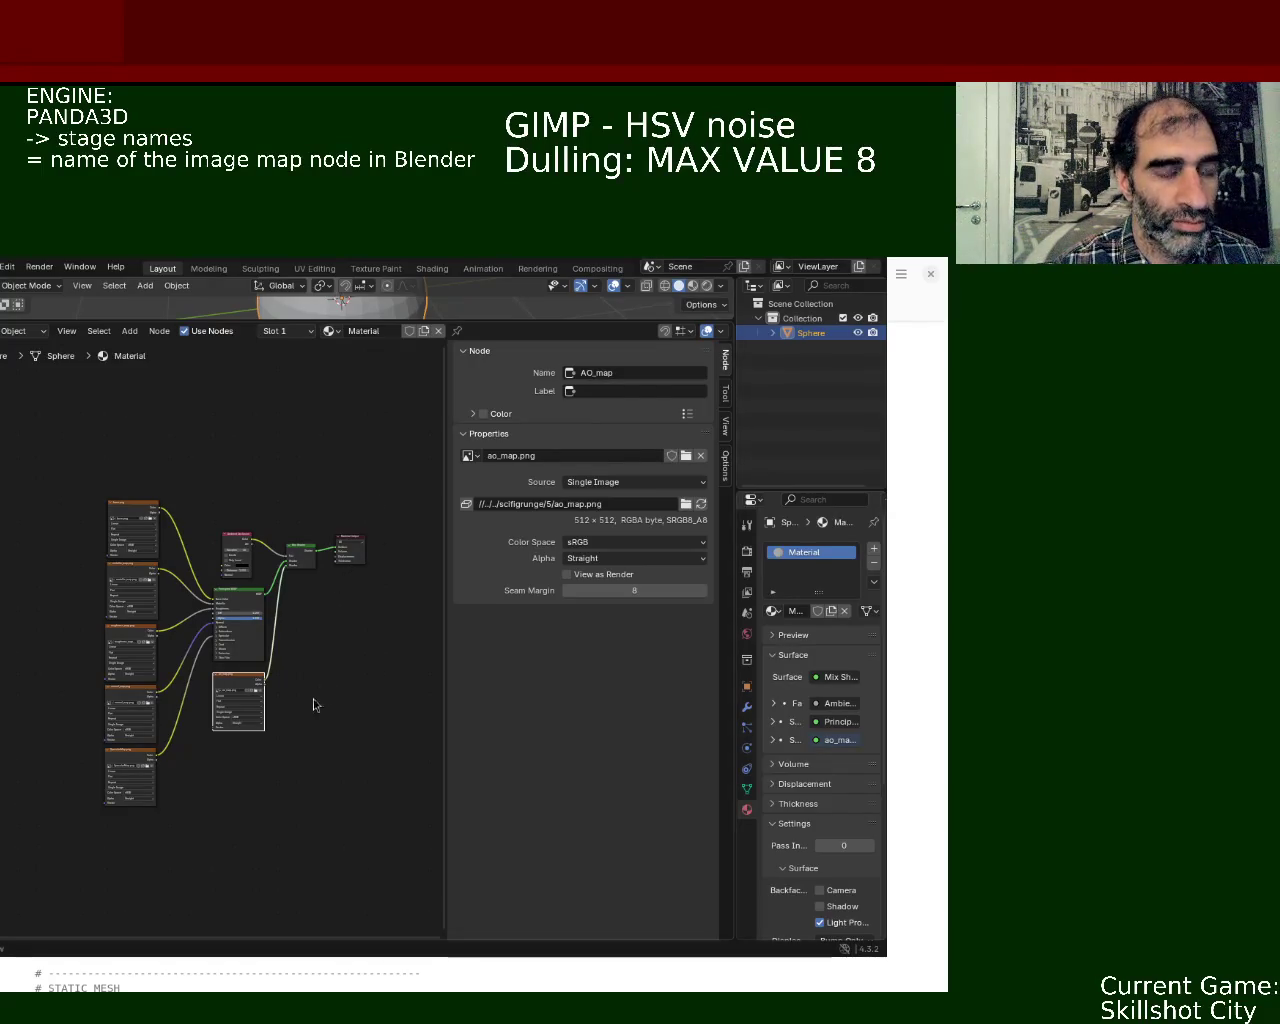
click(2, 266)
mouse_move(40, 489)
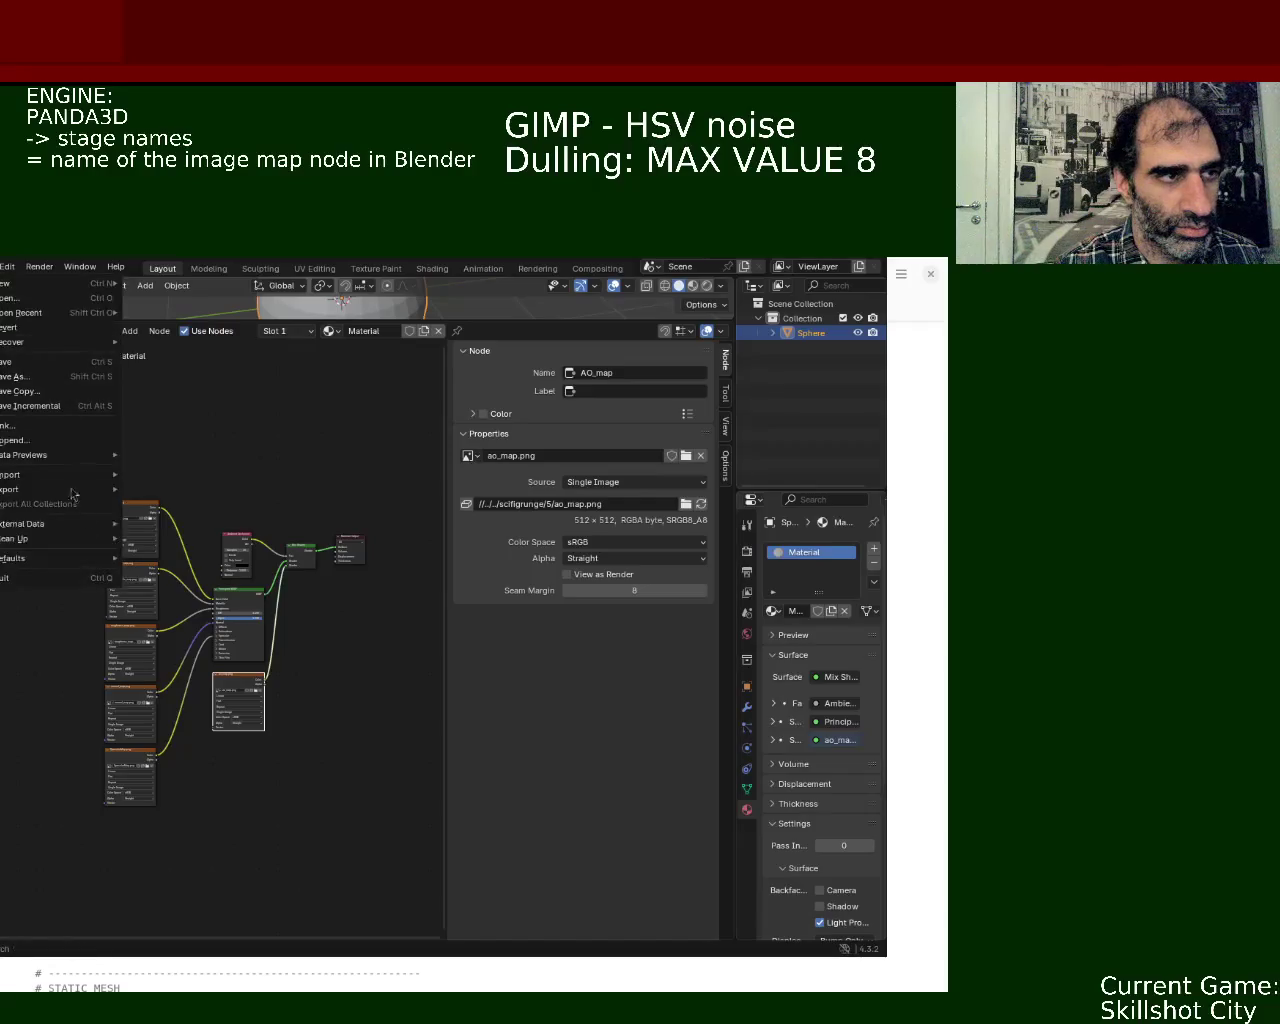
- Close the export menu without exporting and dismiss the code editor's search bar
click(345, 660)
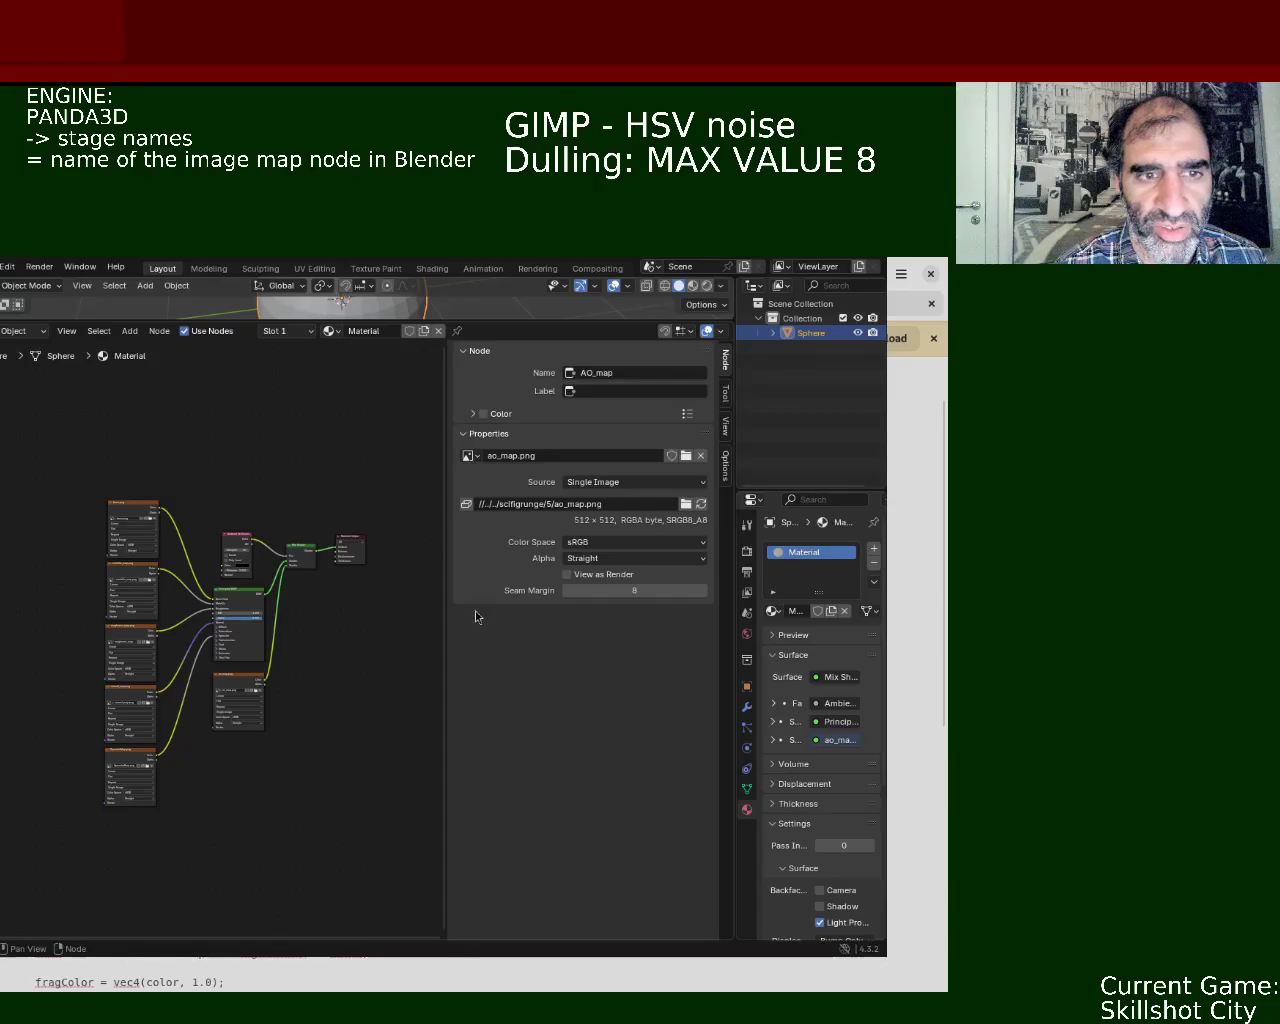
click(931, 303)
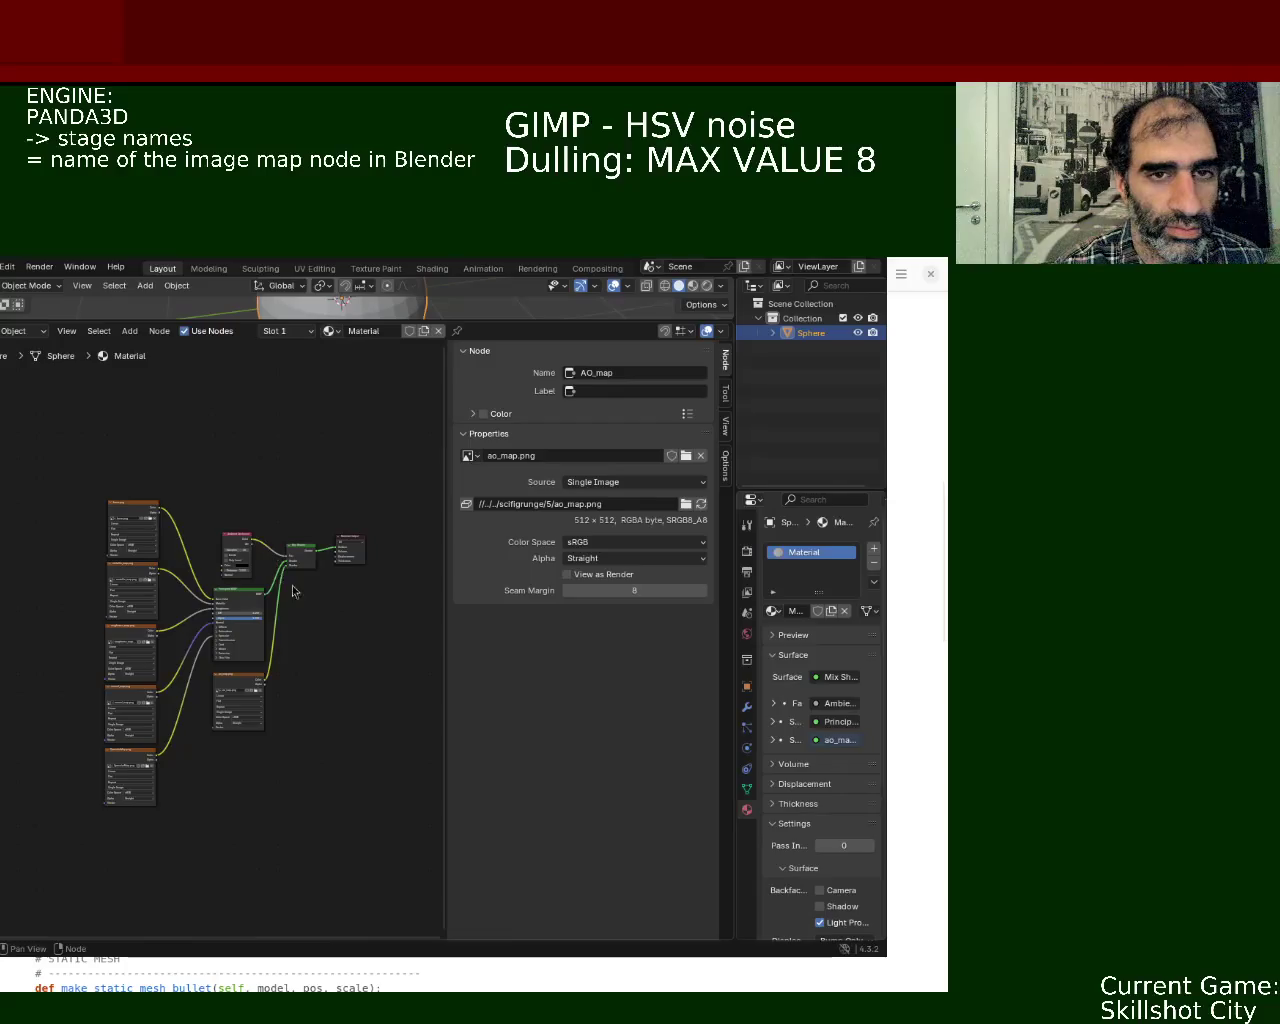
- Shift the Blender window down and right, then check the File menu's export formats
super+drag(289, 584, 380, 647)
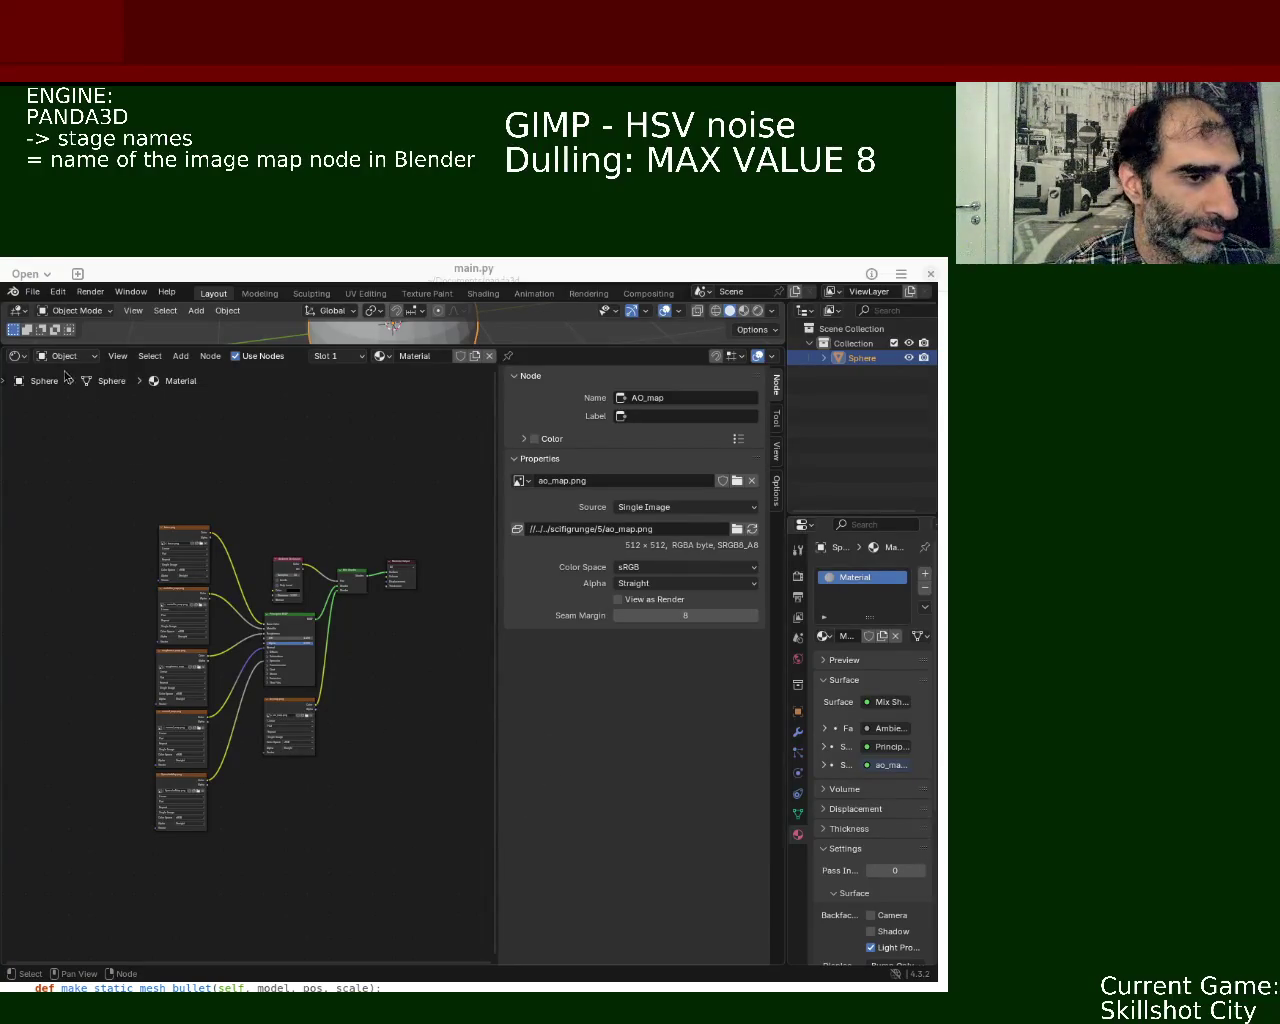
click(33, 291)
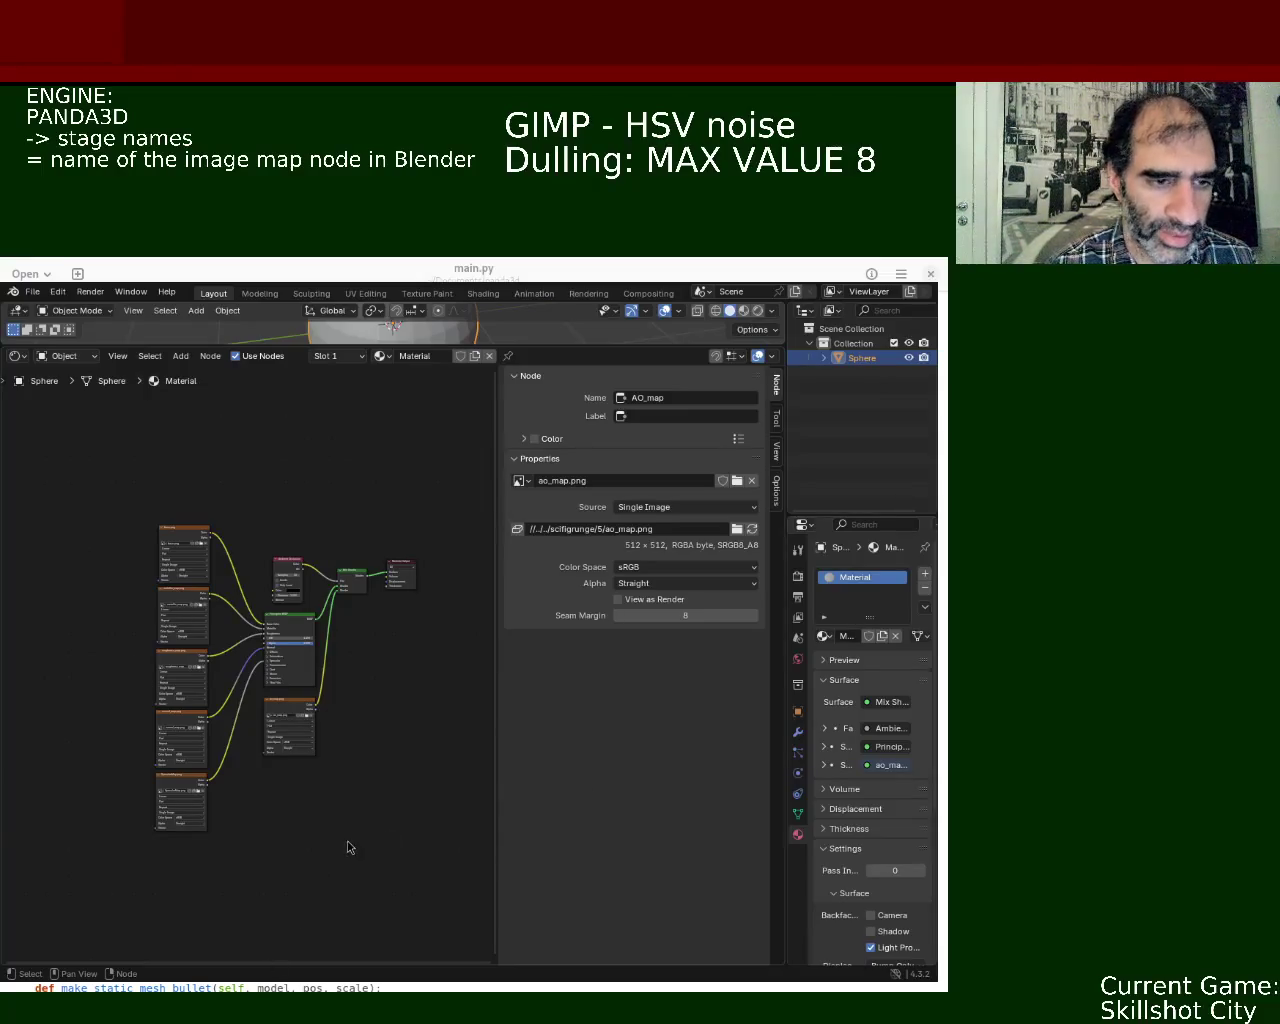
- Zoom into the node graph, confirm the normal_map and roughness_map node names, then clear the selection
scroll(180, 585, up, 3)
scroll(185, 570, up, 1)
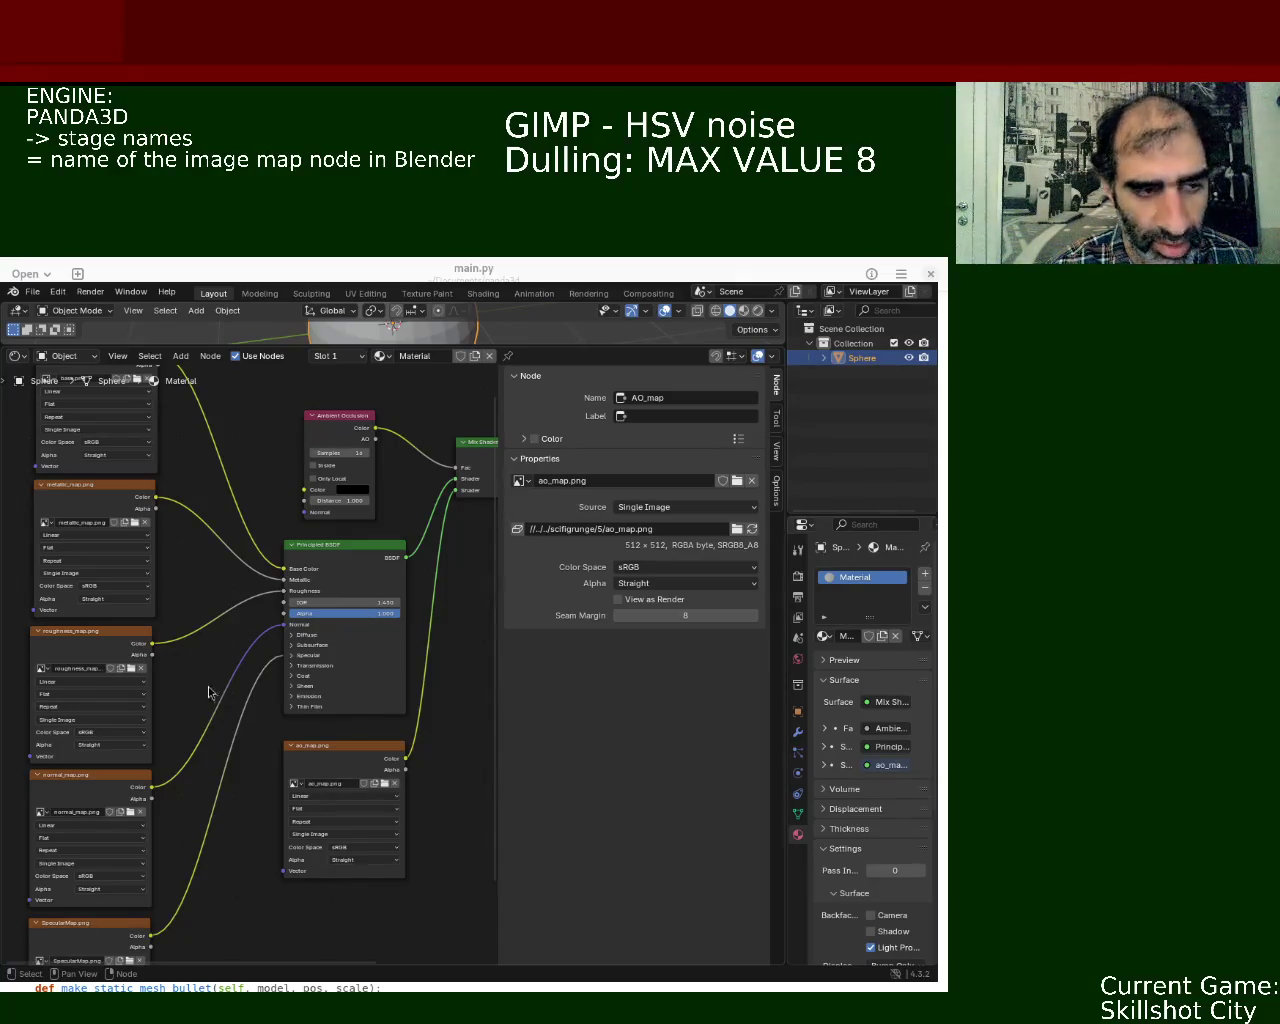
middle_drag(215, 645, 289, 635)
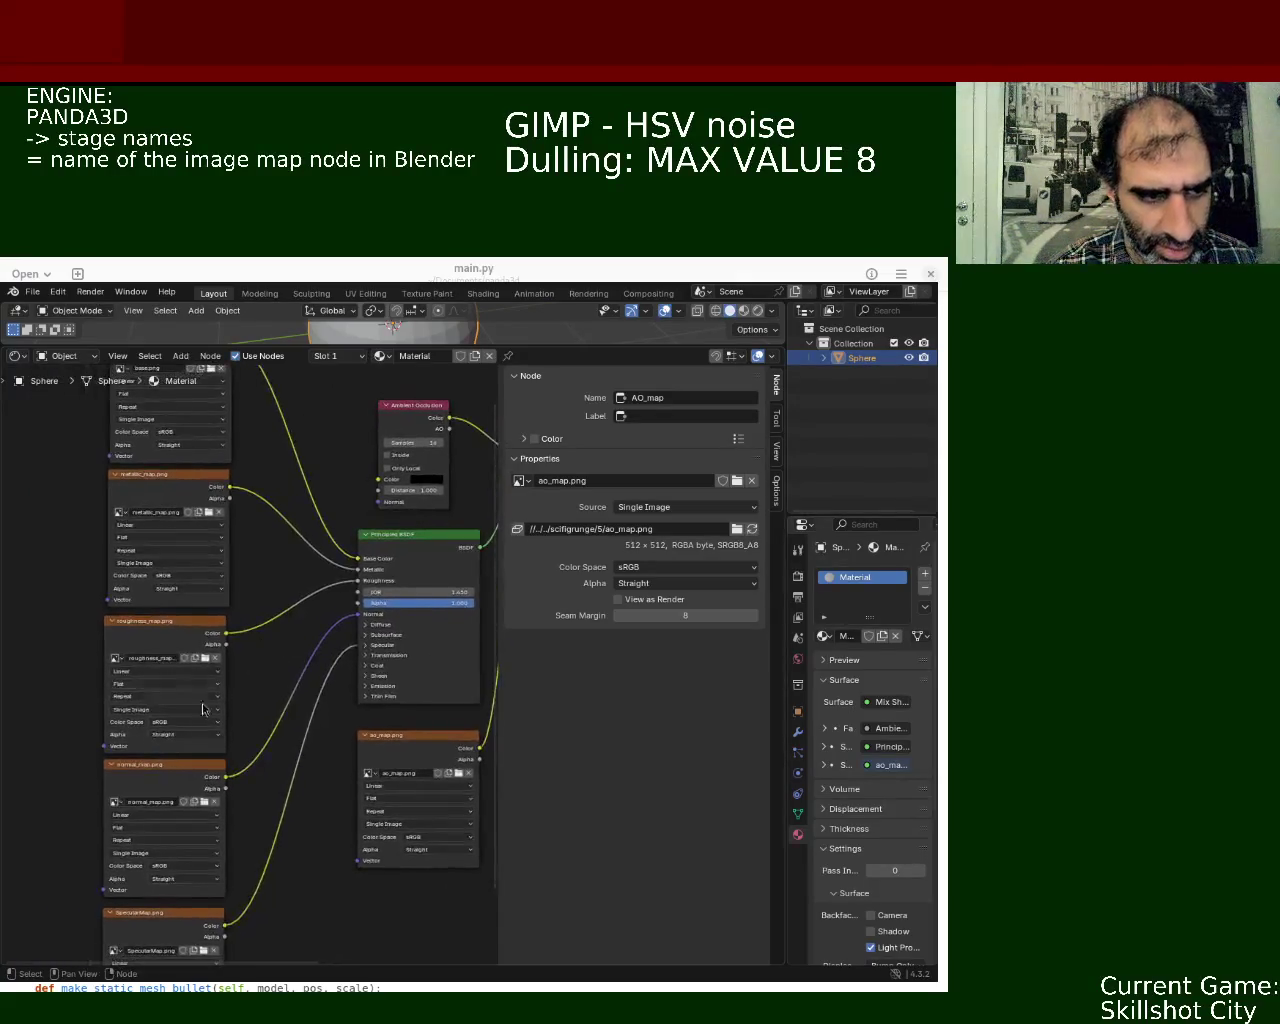
click(201, 778)
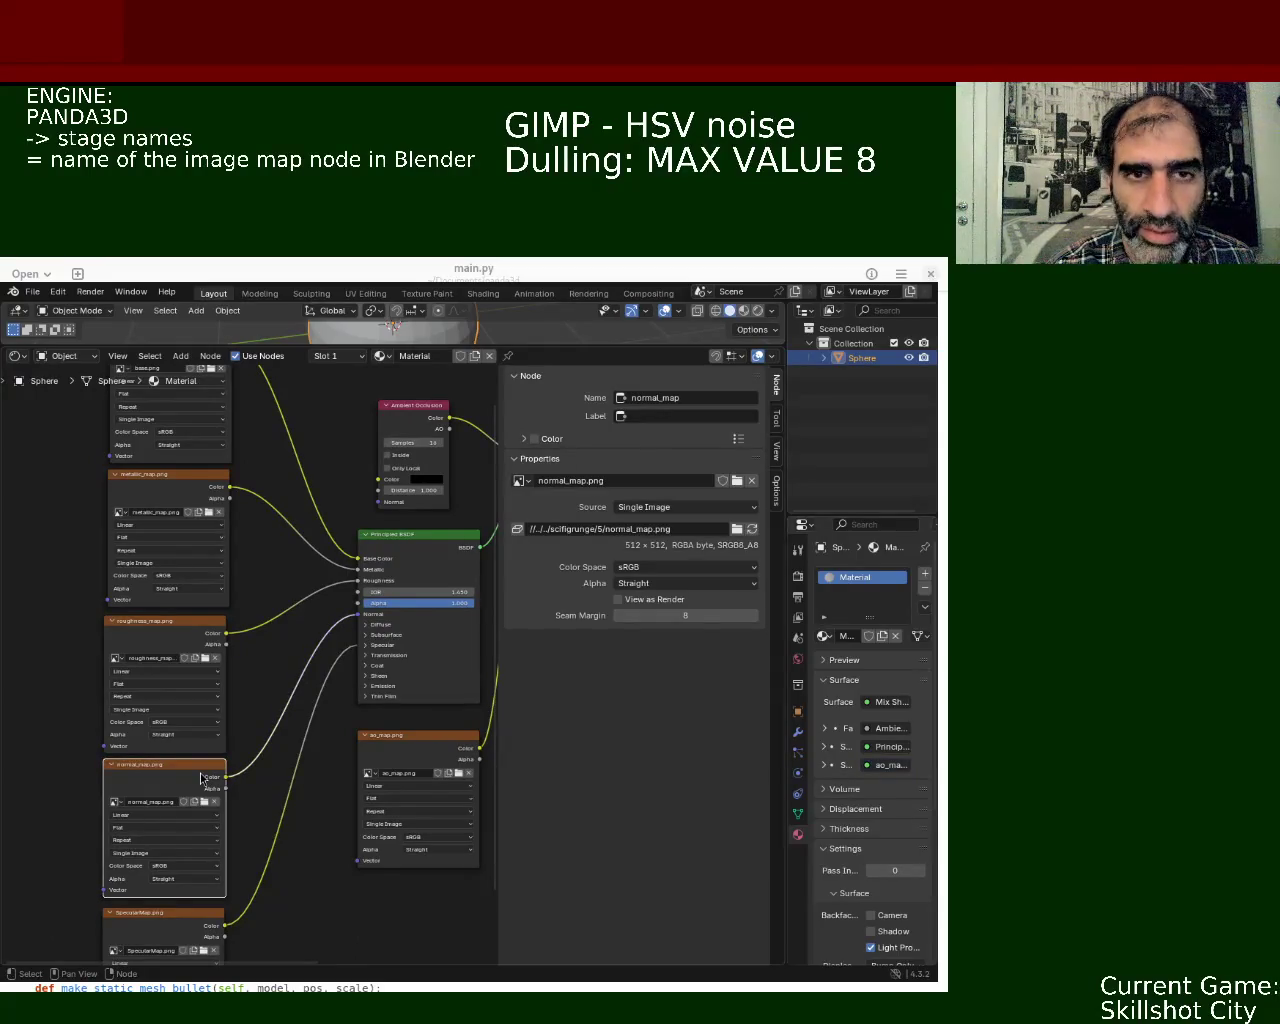
click(190, 630)
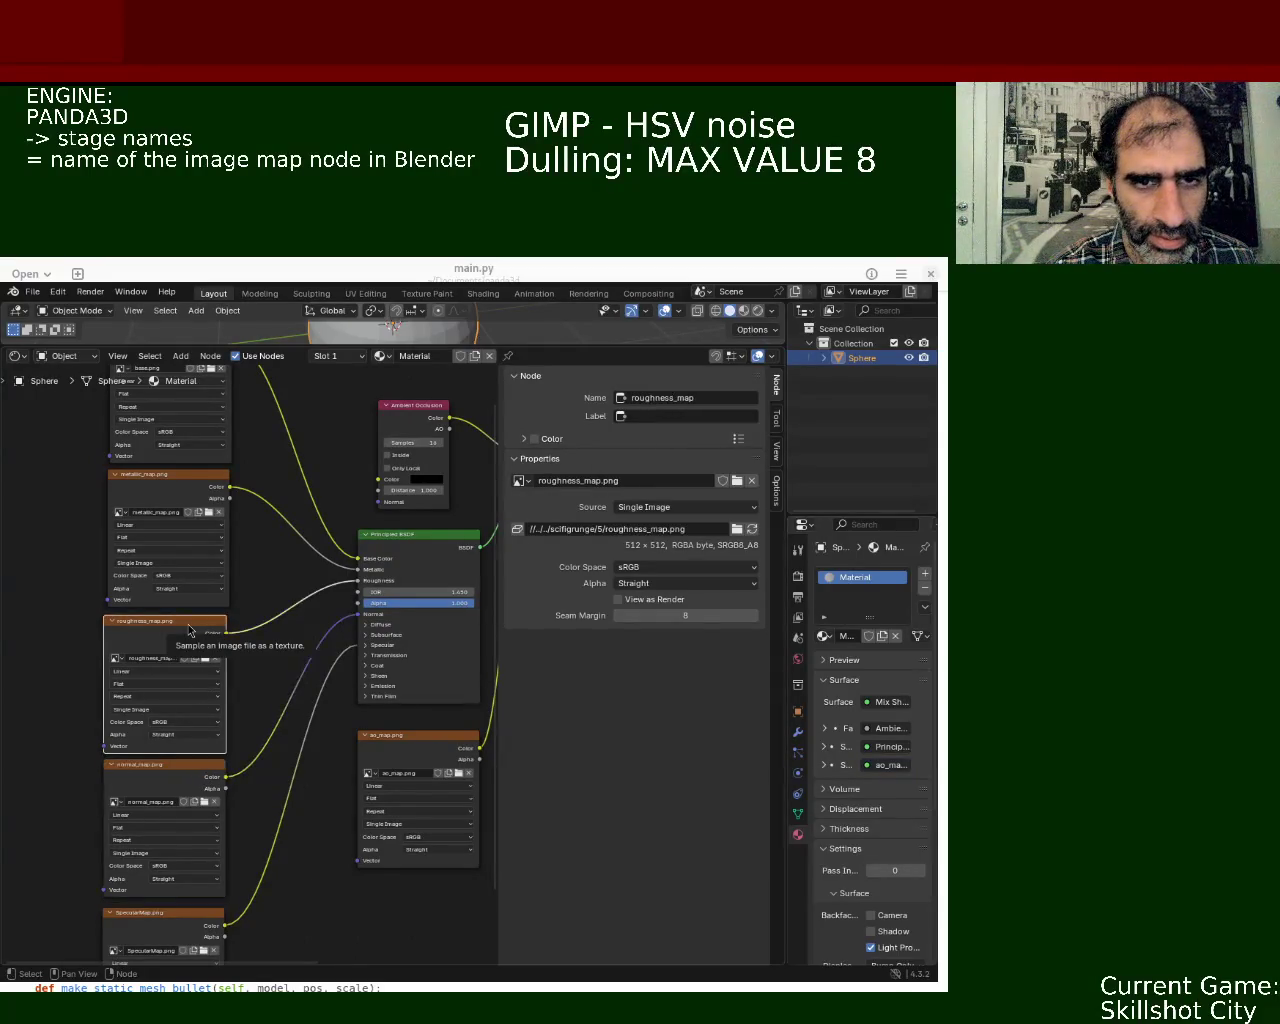
click(205, 466)
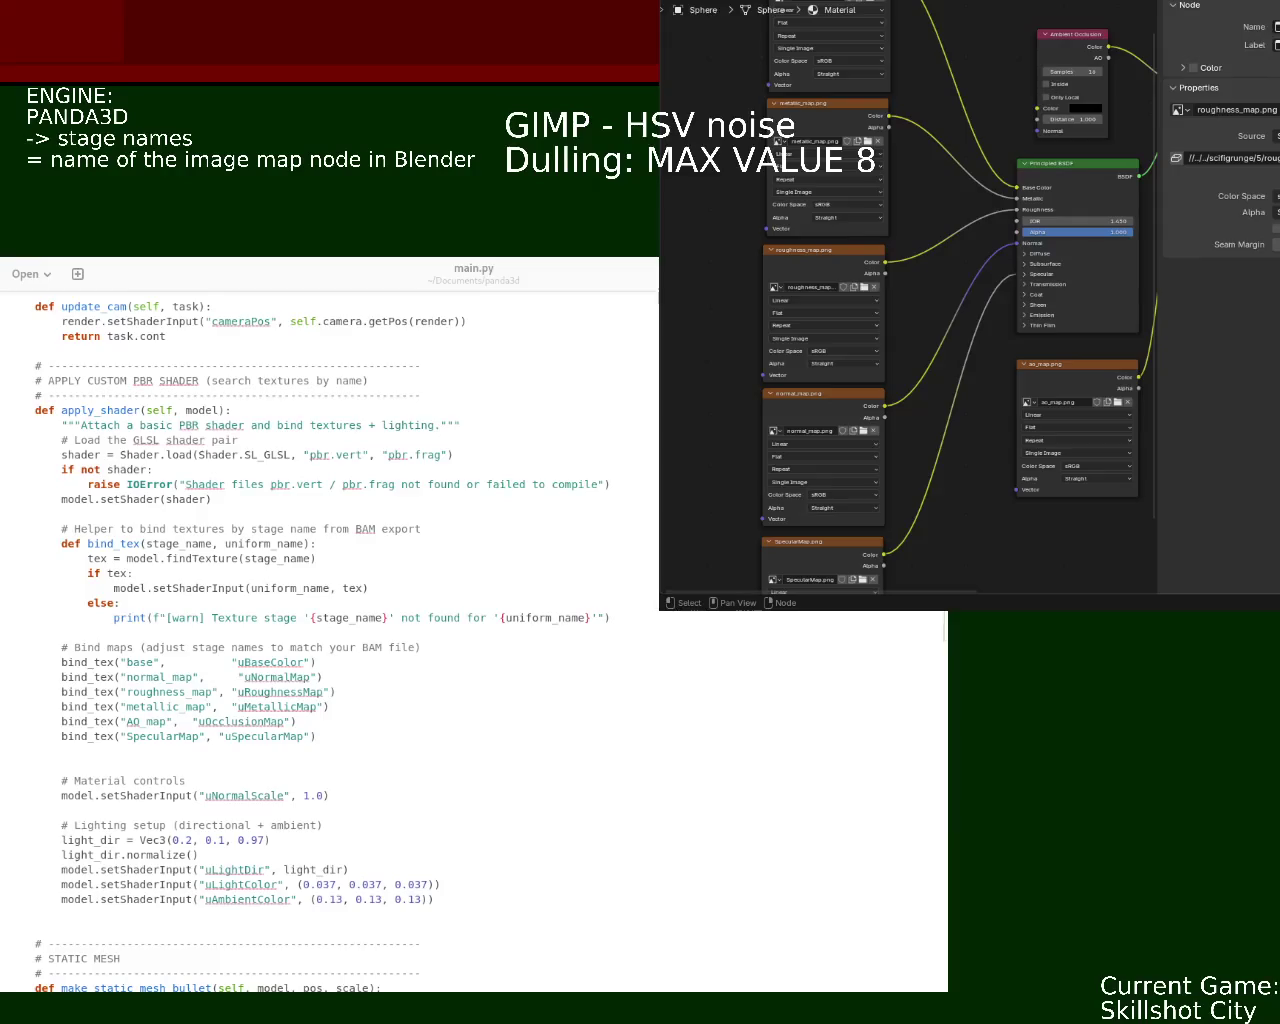
- Compare main.py's bind_tex stage names, then return to the node graph showing metallic_map.png
click(625, 646)
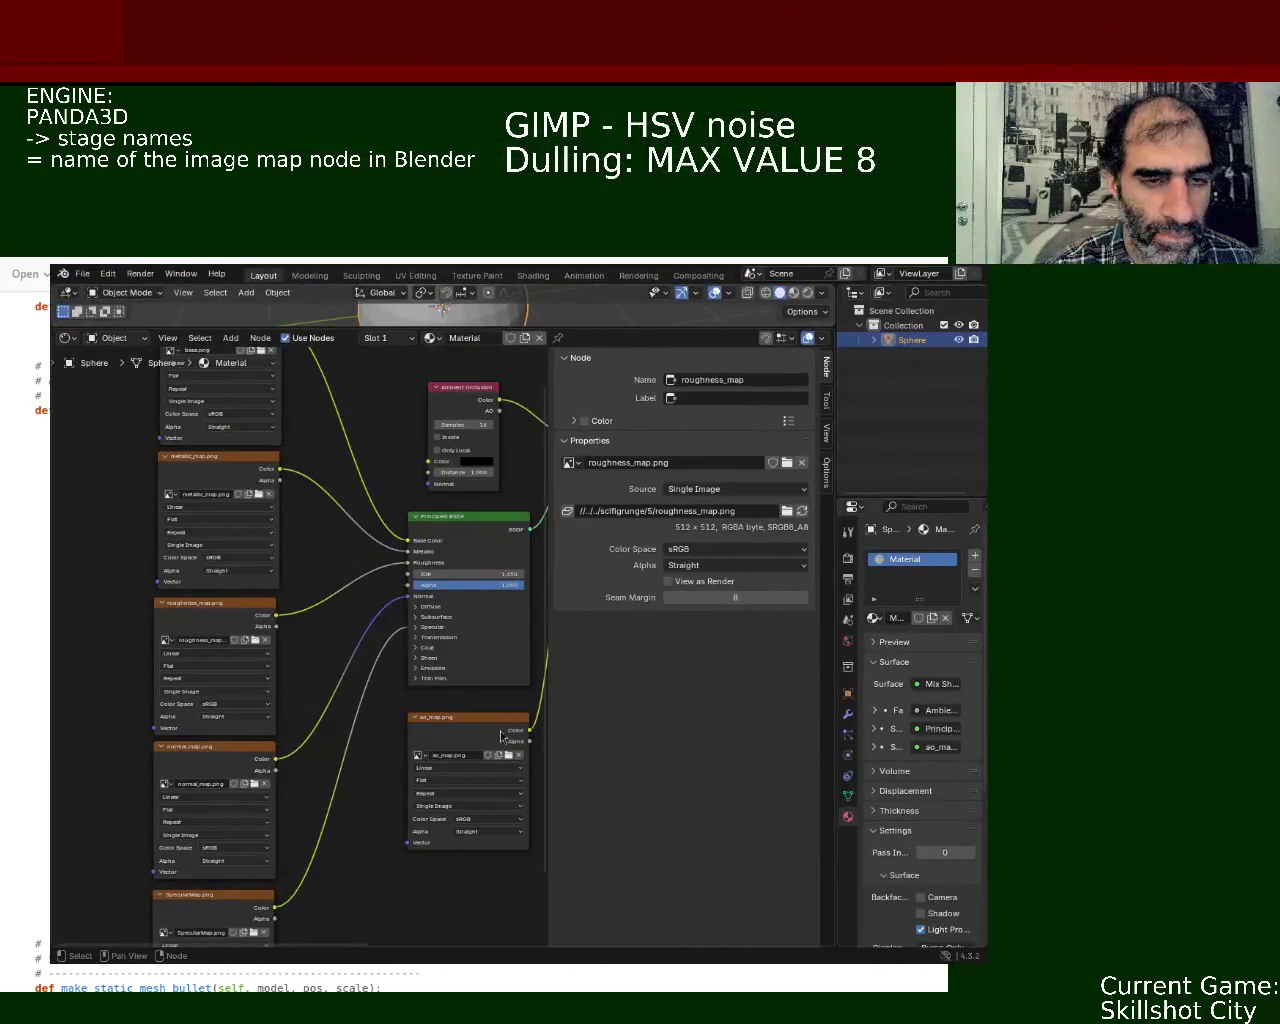
mouse_move(333, 502)
middle_down()
mouse_move(451, 578)
mouse_move(309, 560)
mouse_move(276, 525)
middle_up()
- Check the names of the metallic_map, roughness_map and normal_map image nodes, saving ball_1.blend
click(214, 528)
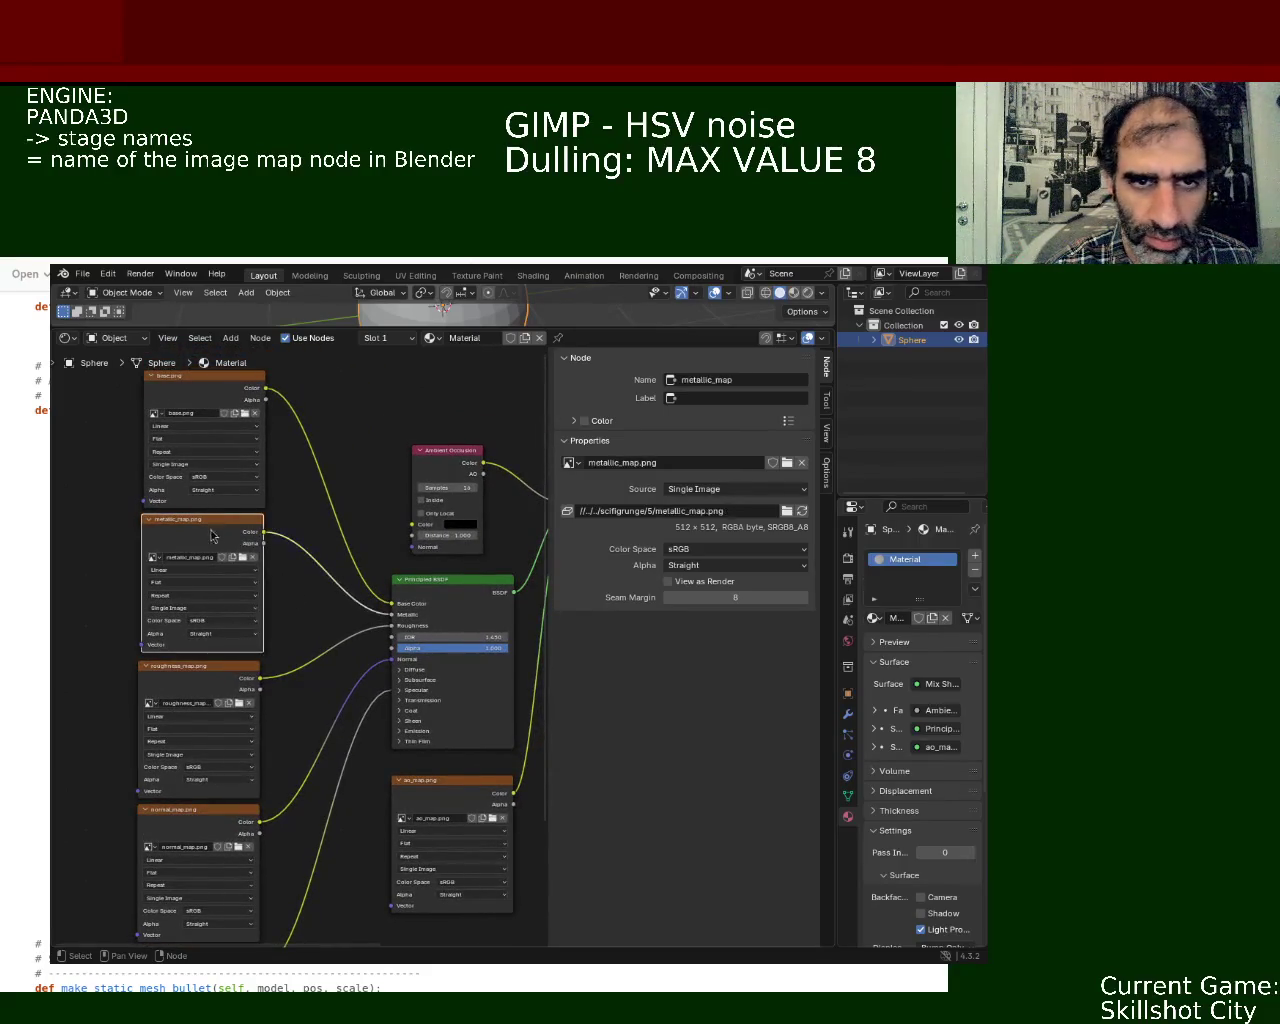
click(214, 676)
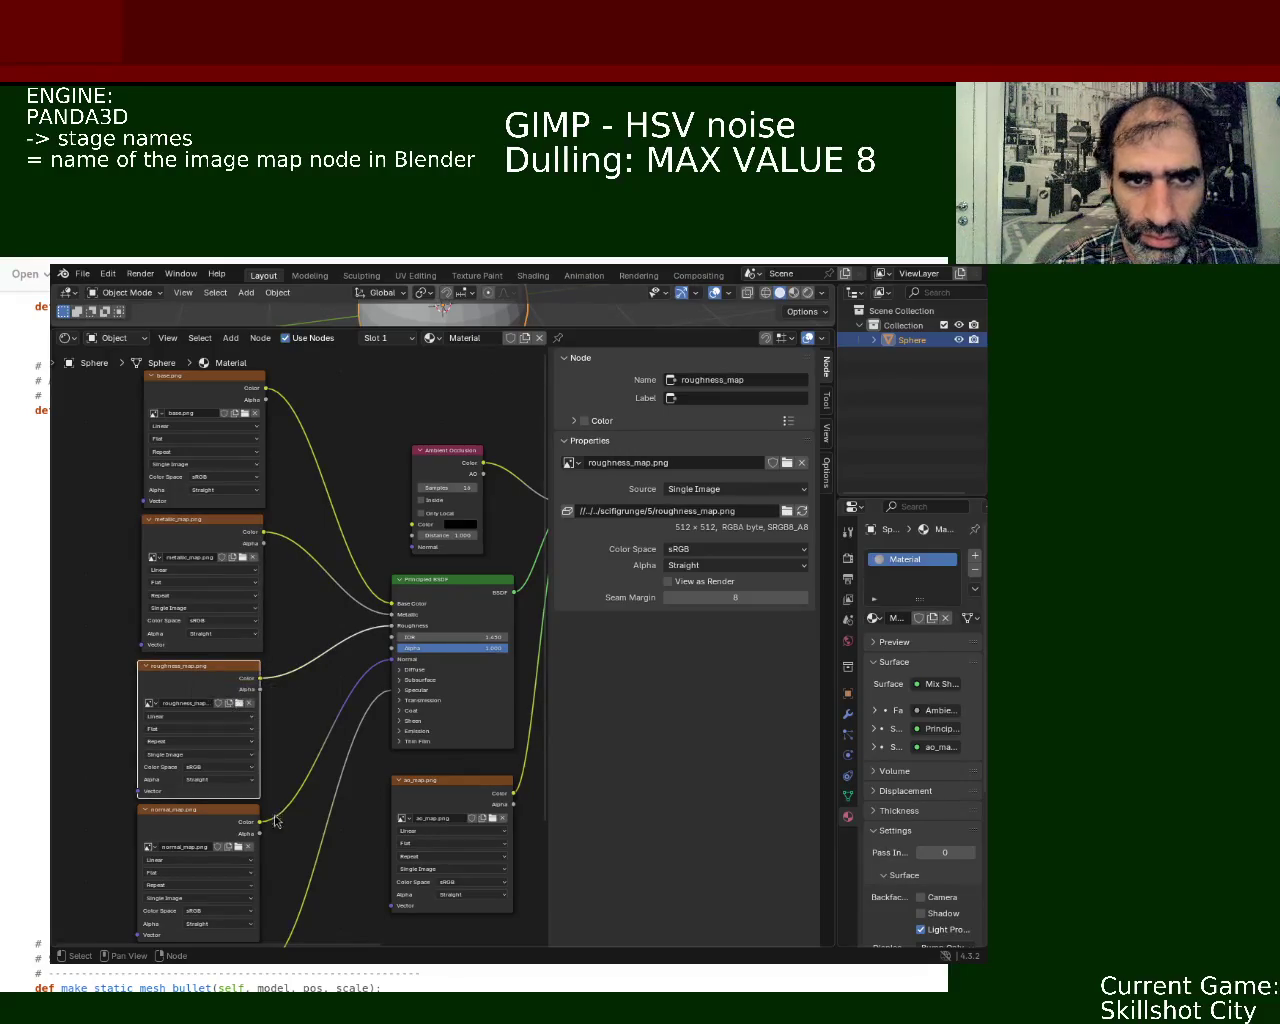
key(ctrl+s)
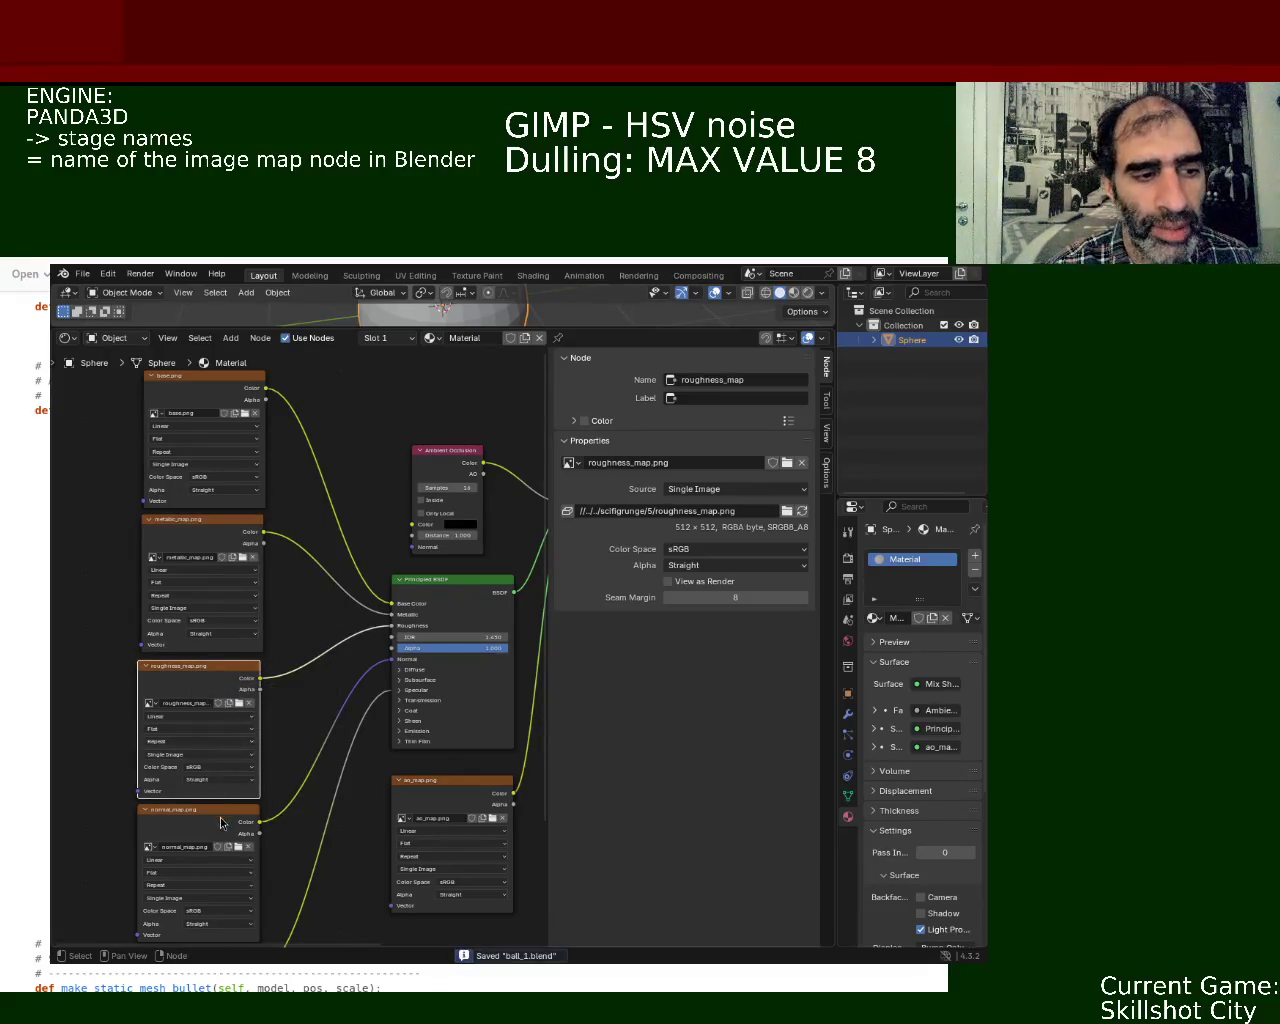
click(224, 822)
scroll(347, 772, down, 3)
scroll(345, 800, down, 2)
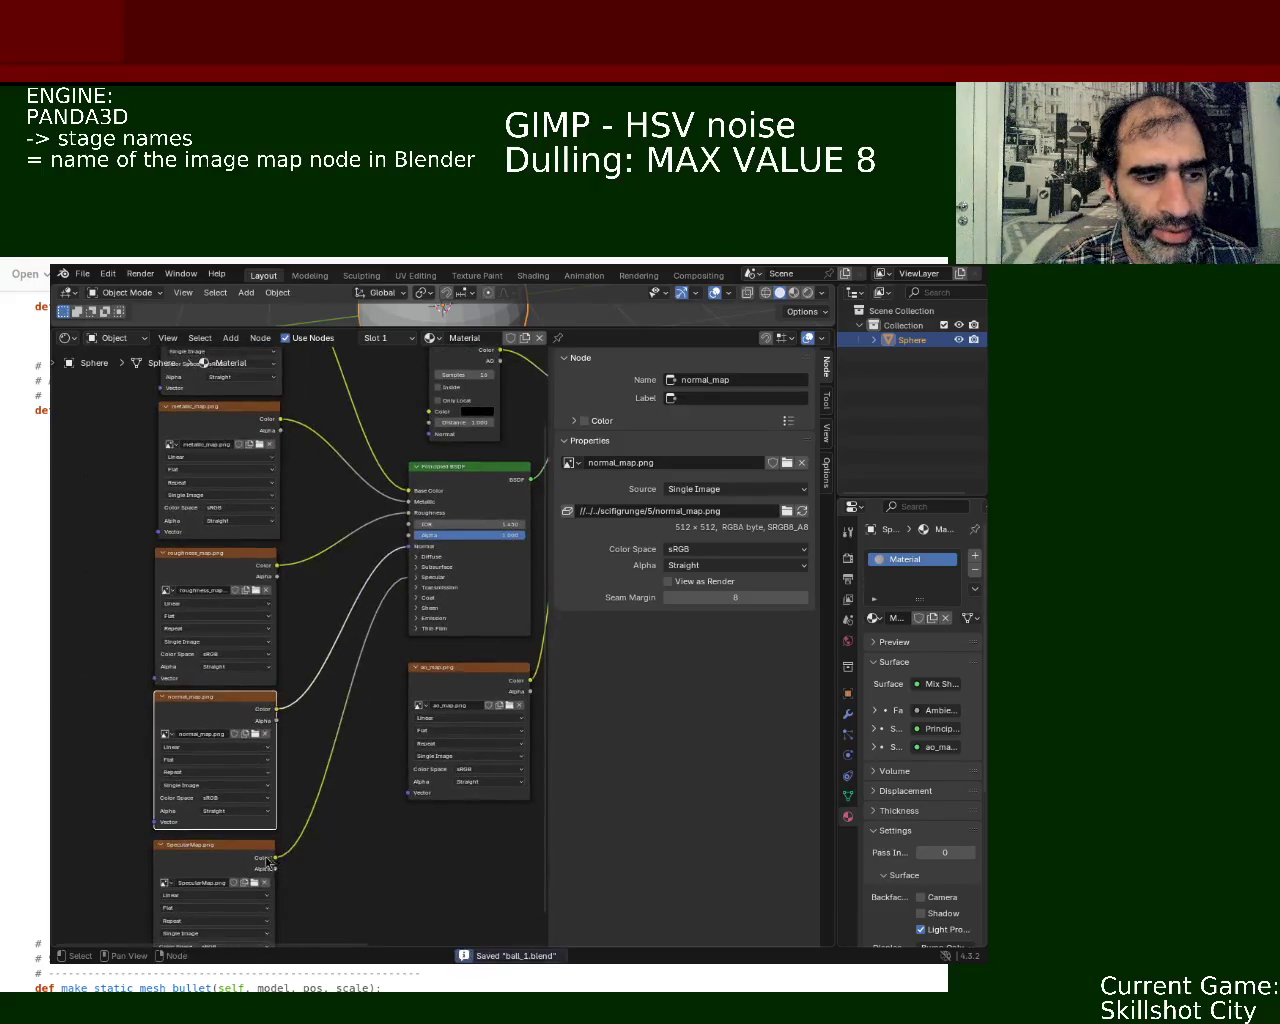
scroll(354, 777, down, 1)
ctrl+scroll(354, 777, right, 3)
- Select the ambient occlusion image node and bring it fully into view
click(400, 650)
shift+scroll(448, 609, up, 2)
shift+scroll(352, 808, up, 3)
ctrl+scroll(352, 808, right, 4)
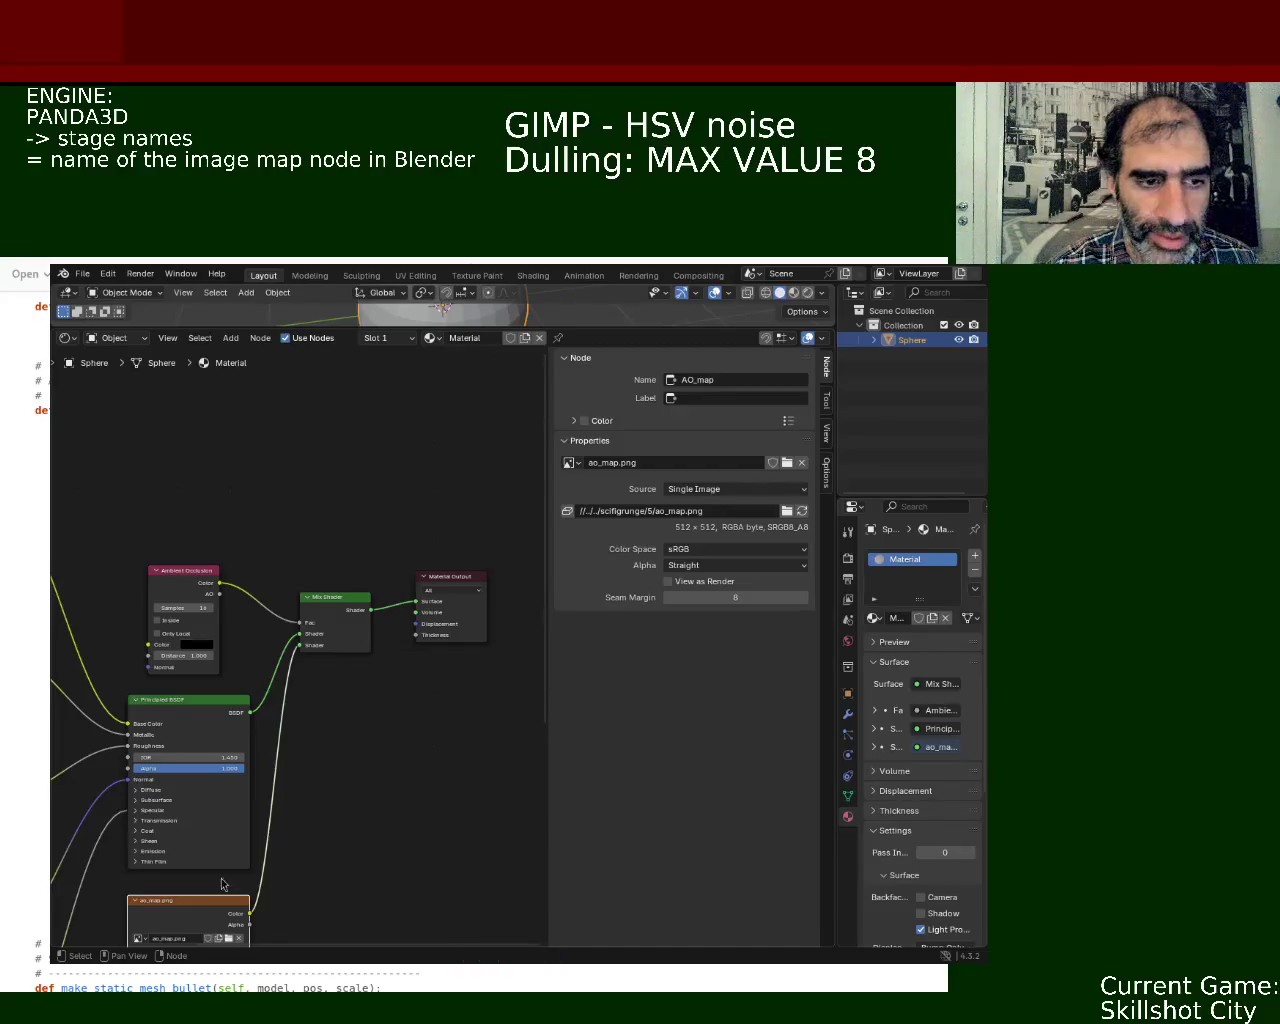
middle_drag(395, 882, 497, 663)
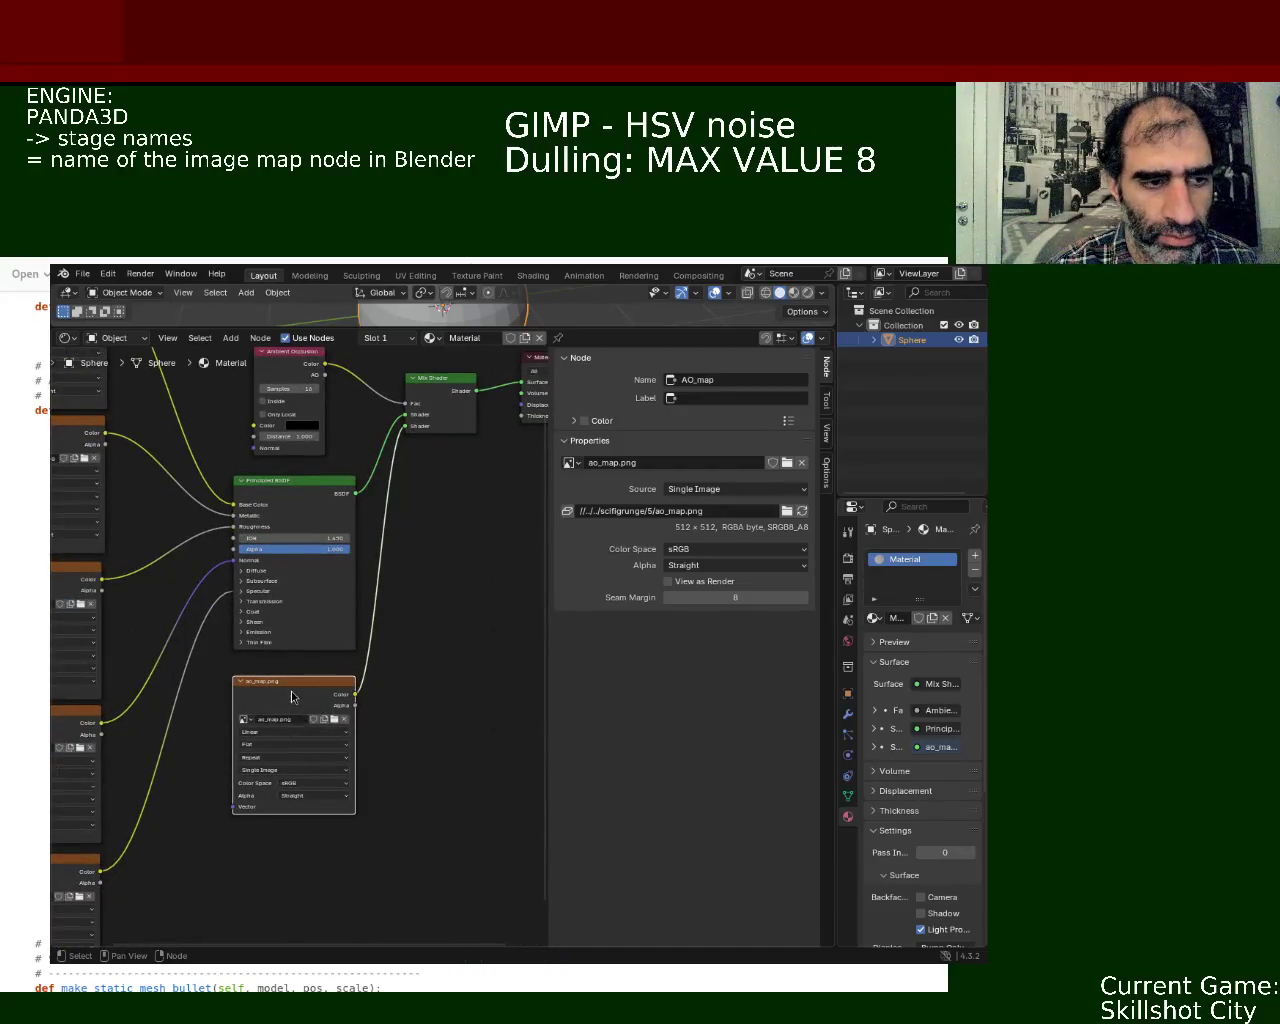
- Rename the AO_map node to lowercase ao_map and save ball_1.blend
click(686, 380)
key(Home)
key(Delete)
key(Delete)
text(ao)
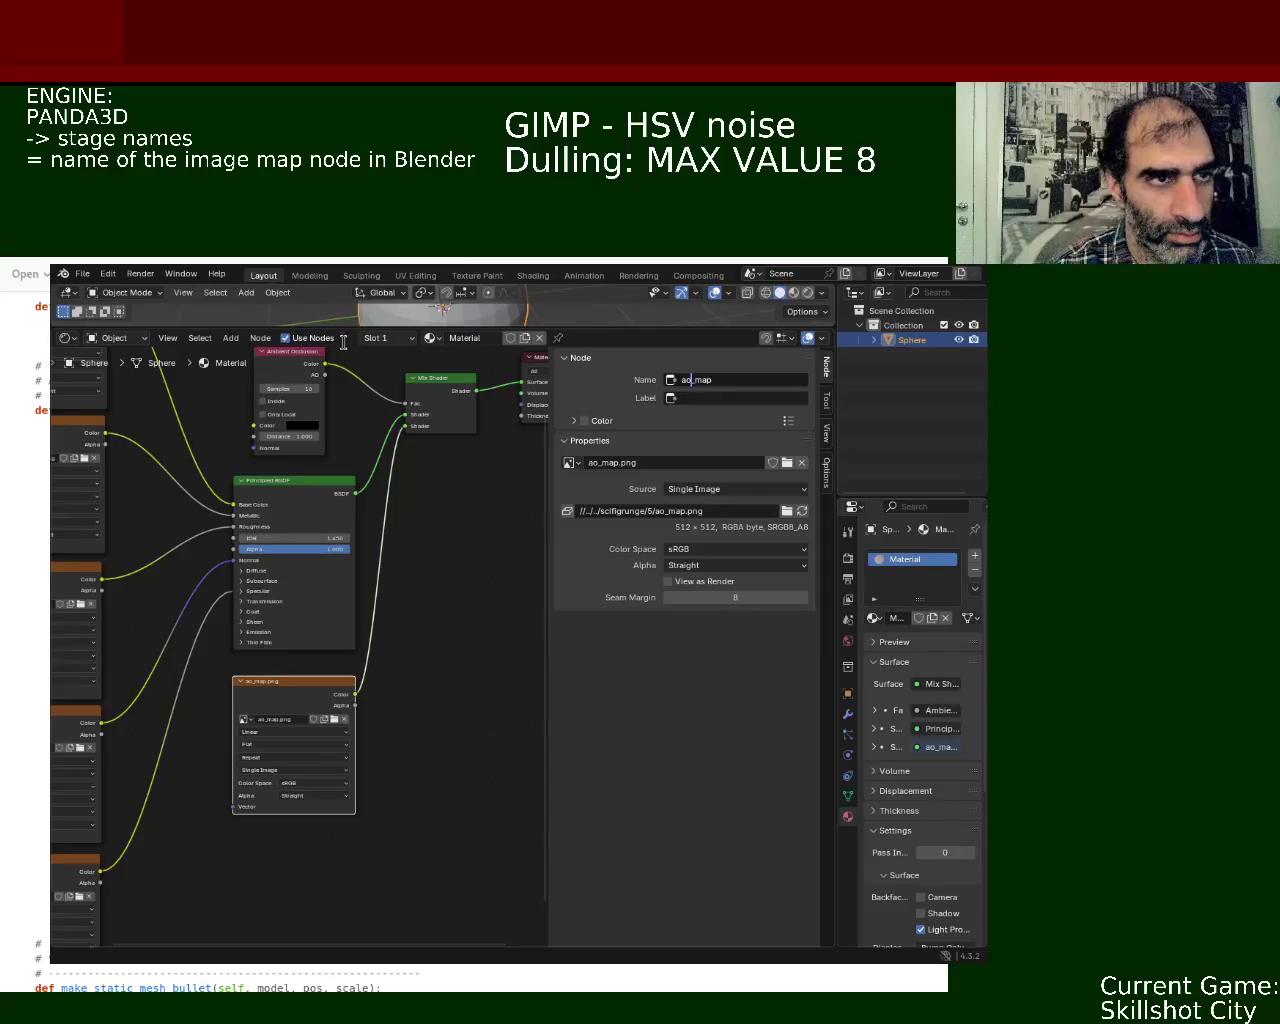
key(Return)
key(ctrl+s)
click(82, 273)
mouse_move(118, 319)
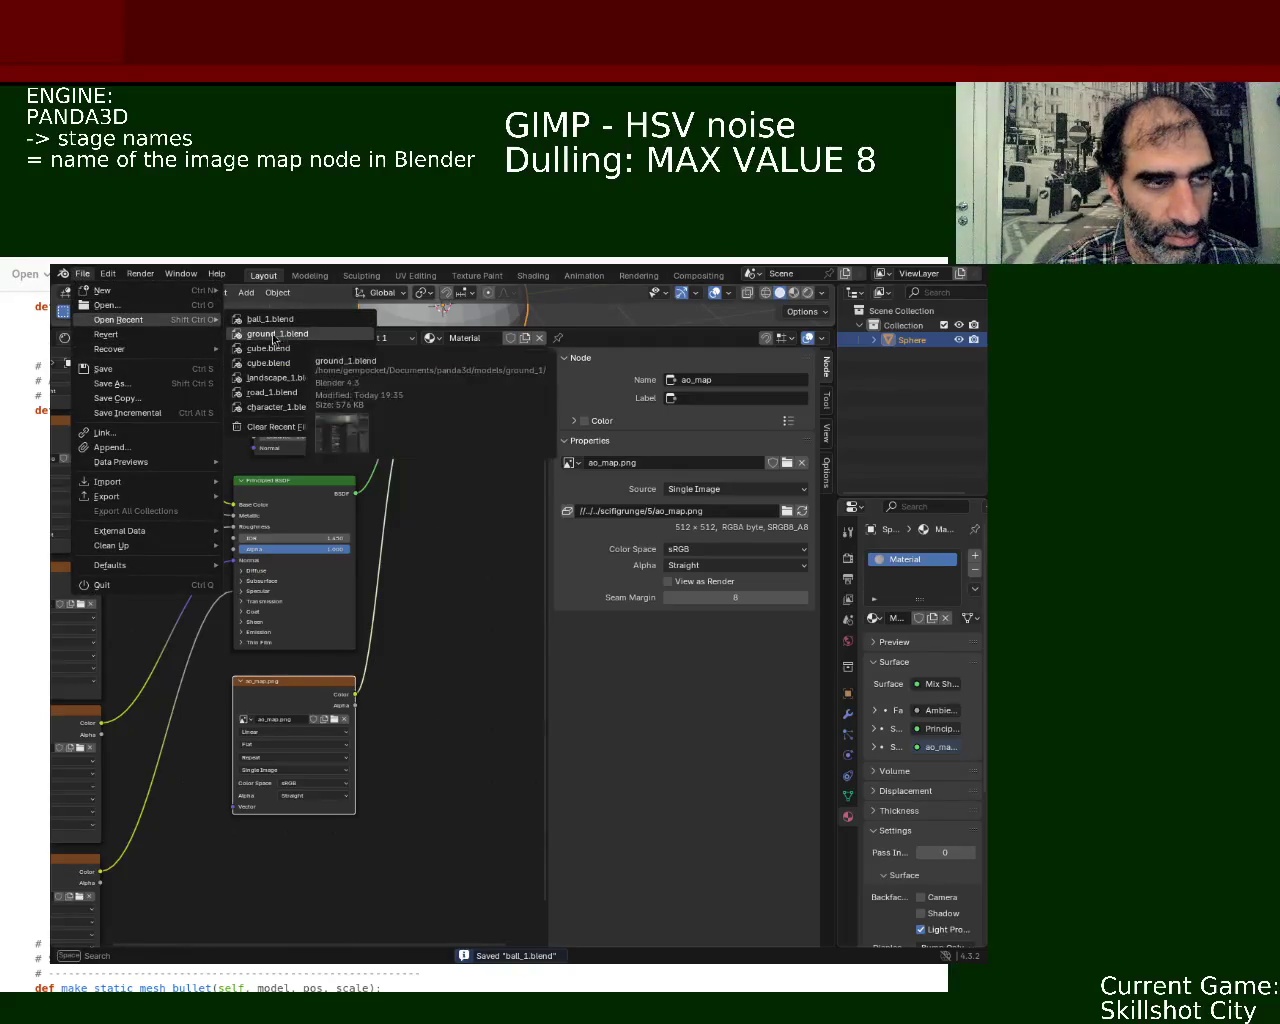
- Open ground_1.blend from recent files and inspect its empty Image Texture and image map nodes
click(323, 335)
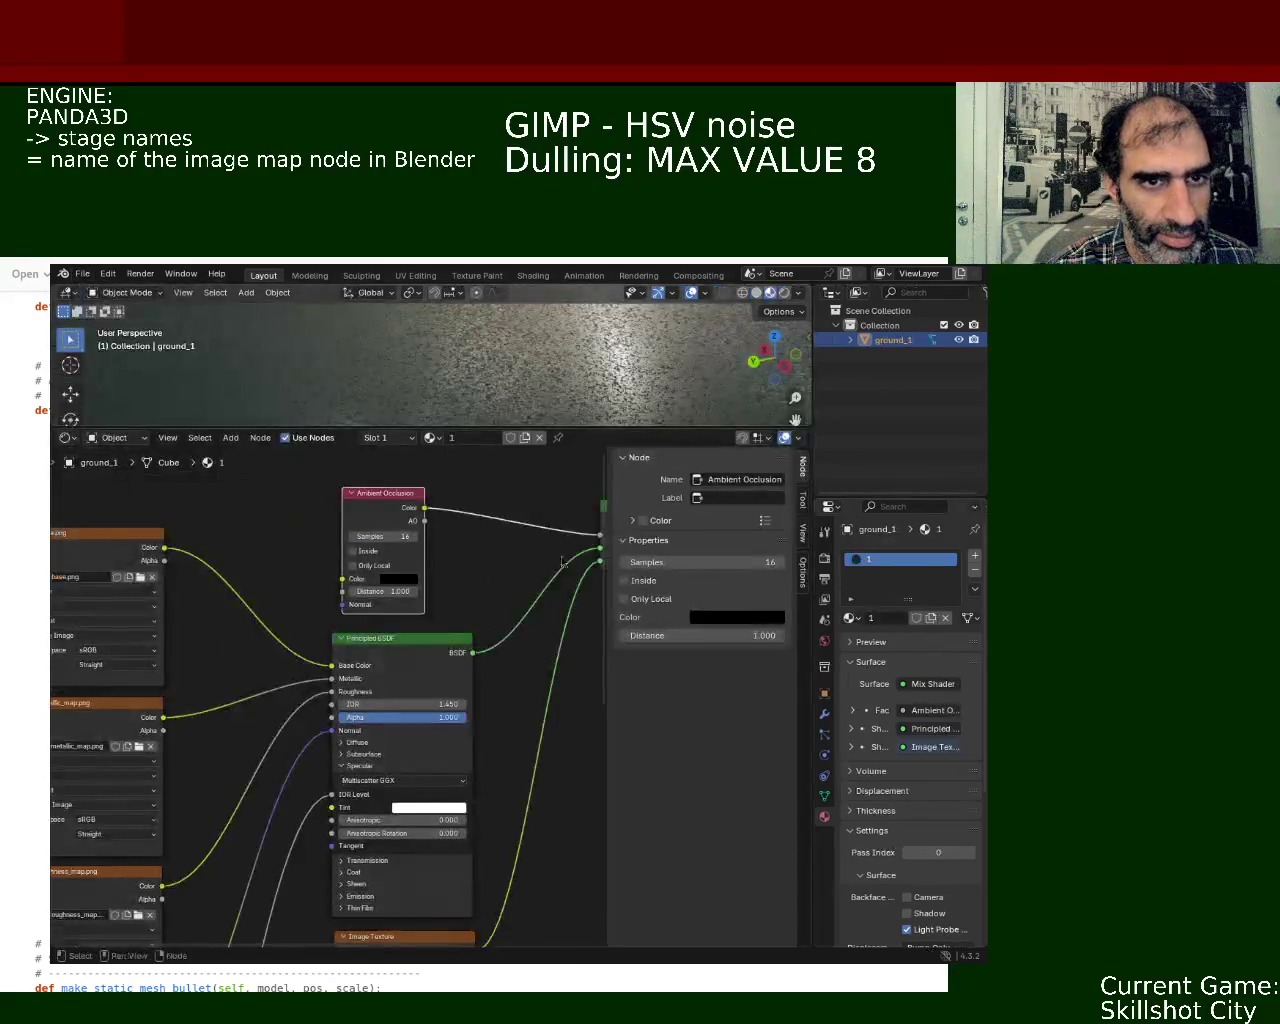
middle_drag(424, 736, 424, 690)
click(424, 690)
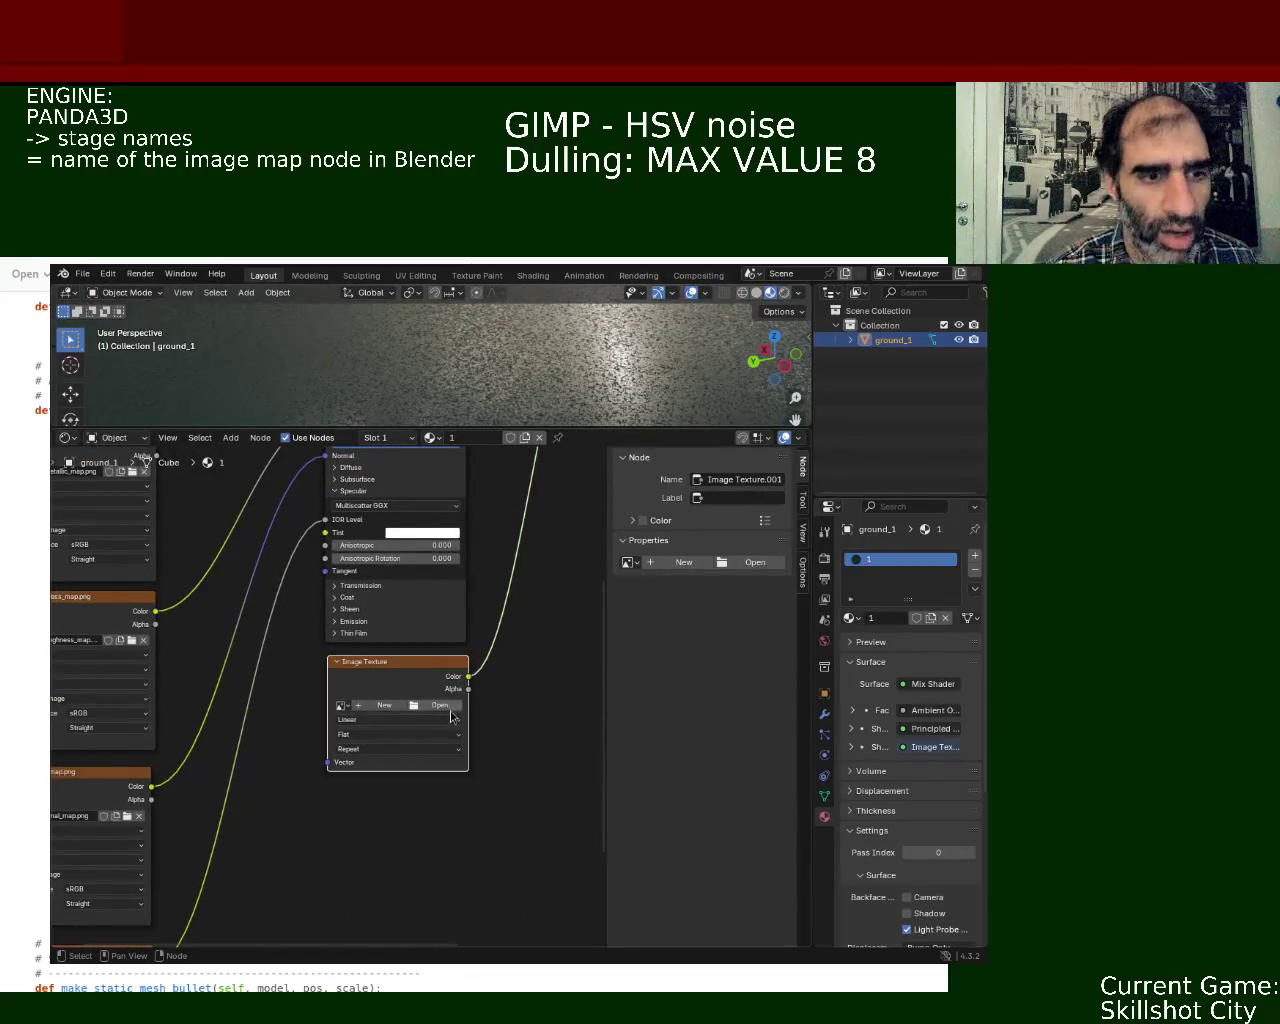
mouse_move(185, 699)
middle_down()
mouse_move(341, 675)
mouse_move(216, 646)
middle_up()
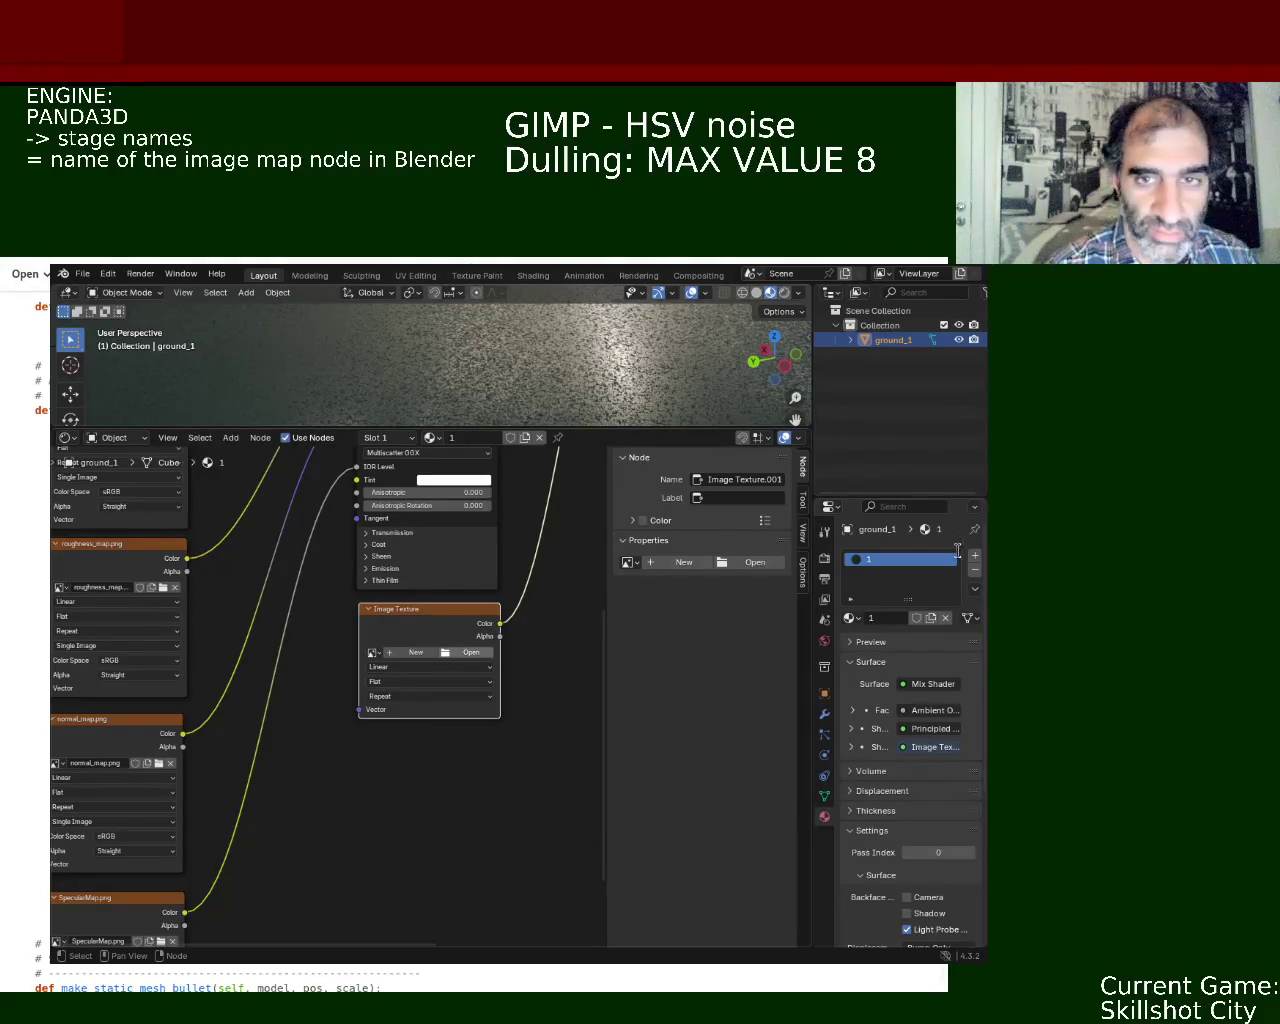
scroll(954, 572, up, 3)
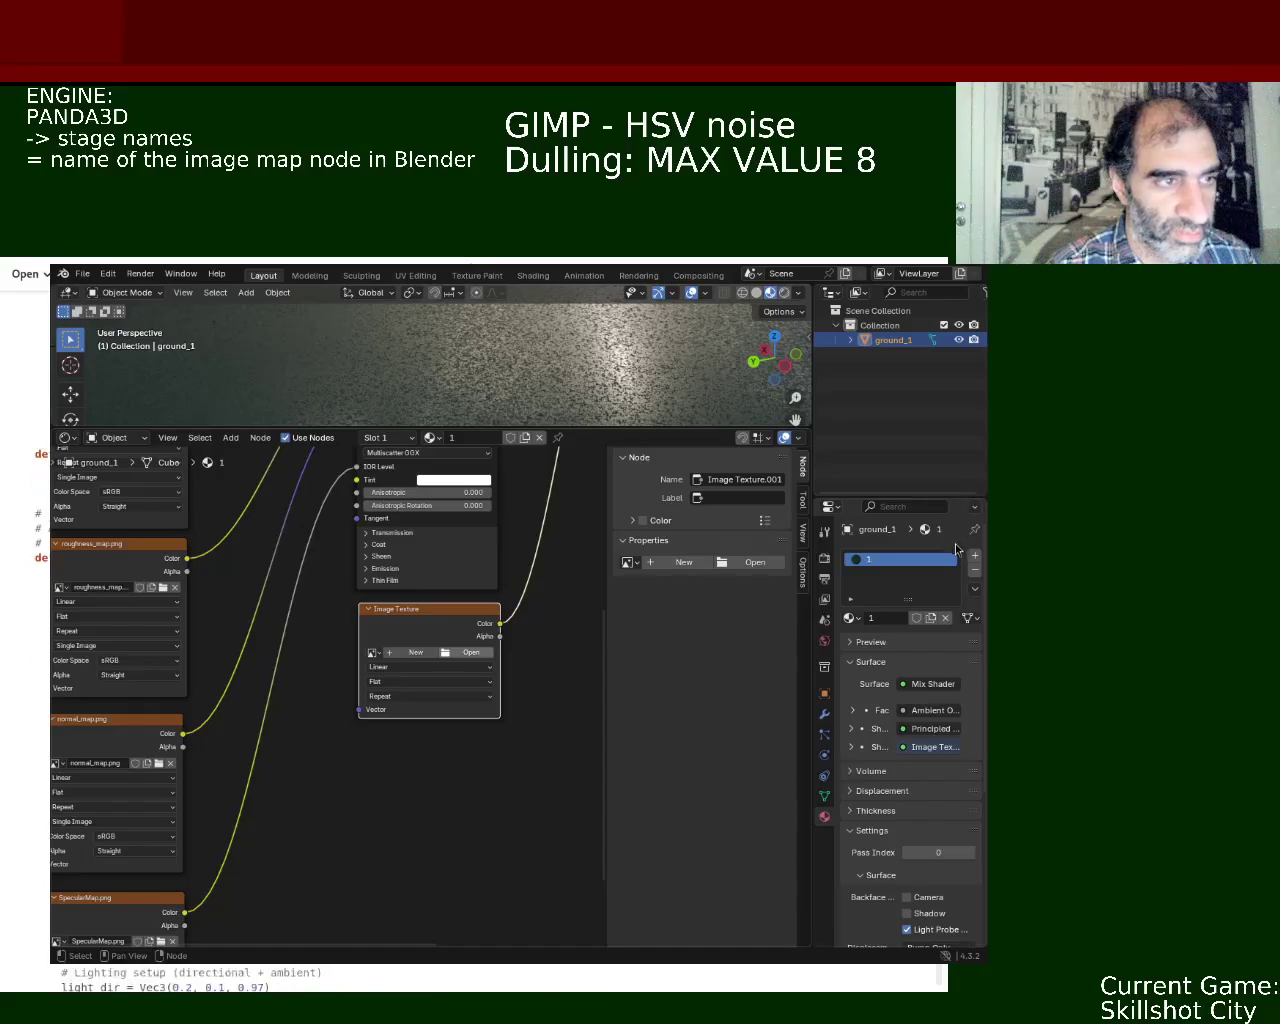
scroll(951, 585, down, 3)
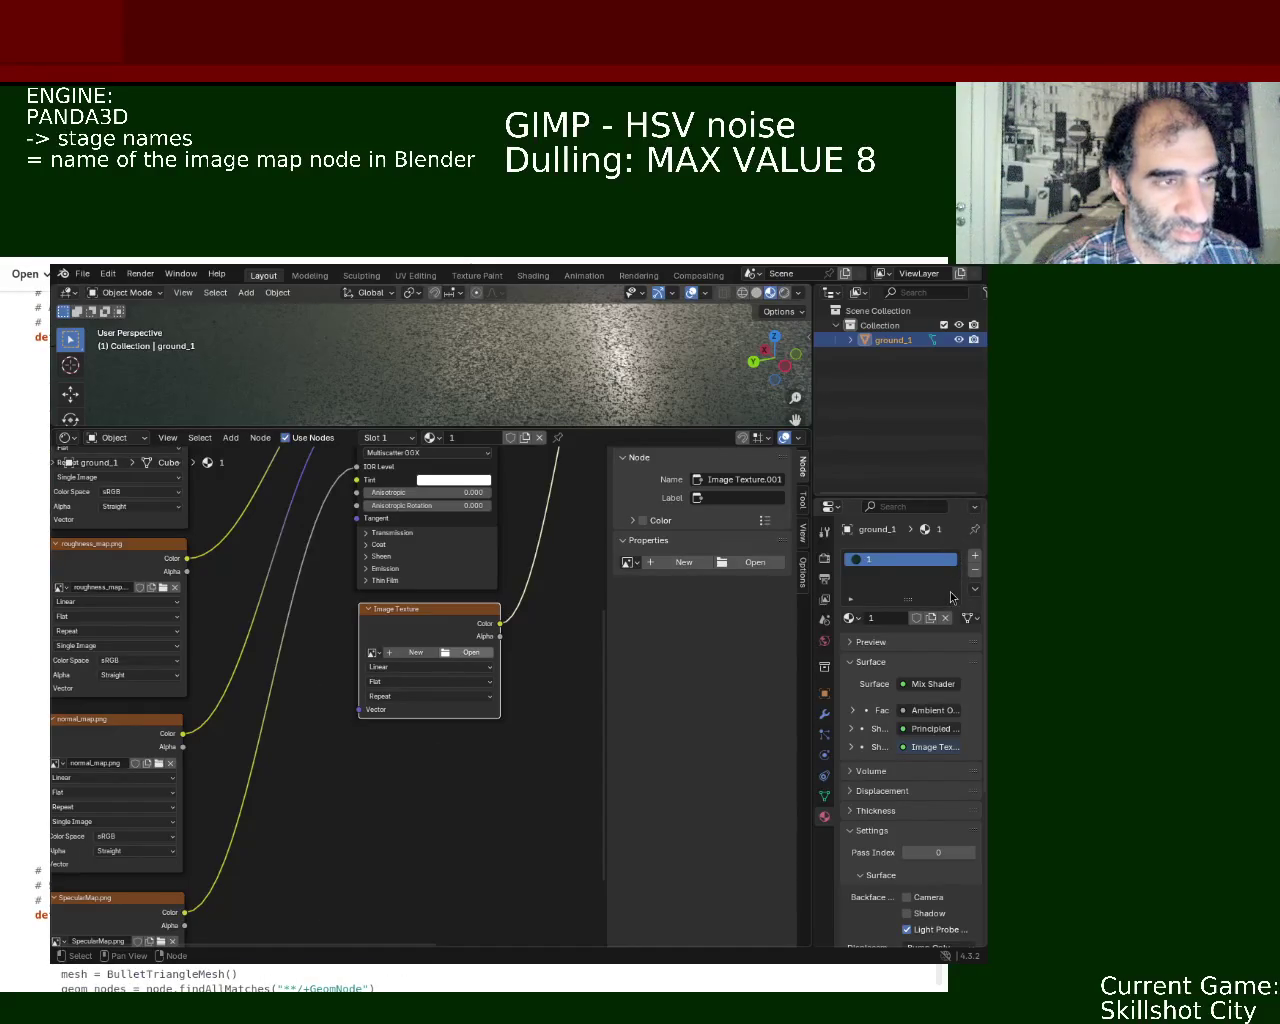
scroll(951, 594, down, 1)
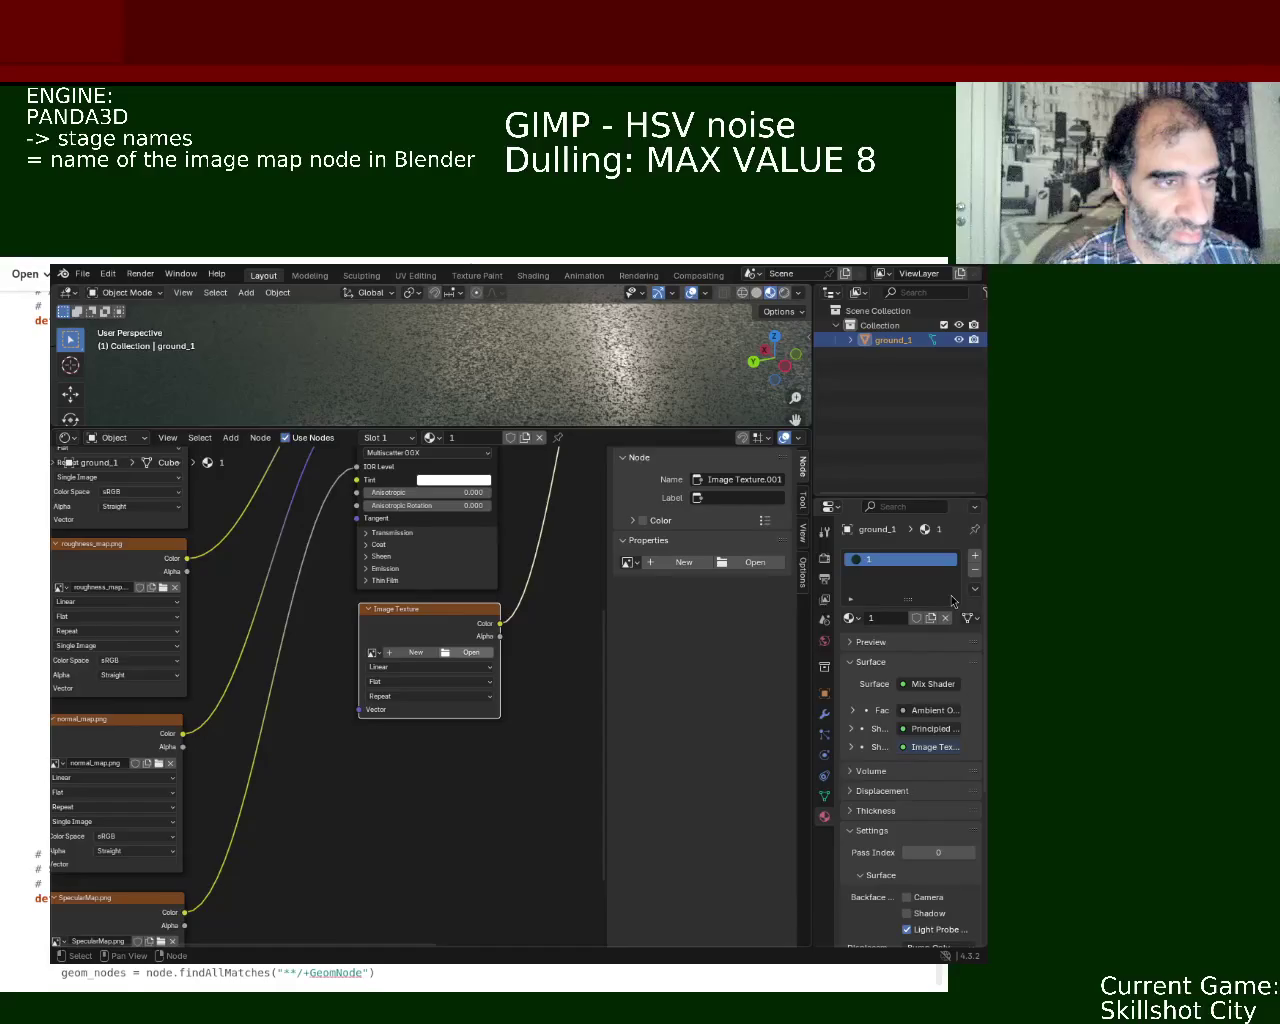
scroll(953, 601, down, 1)
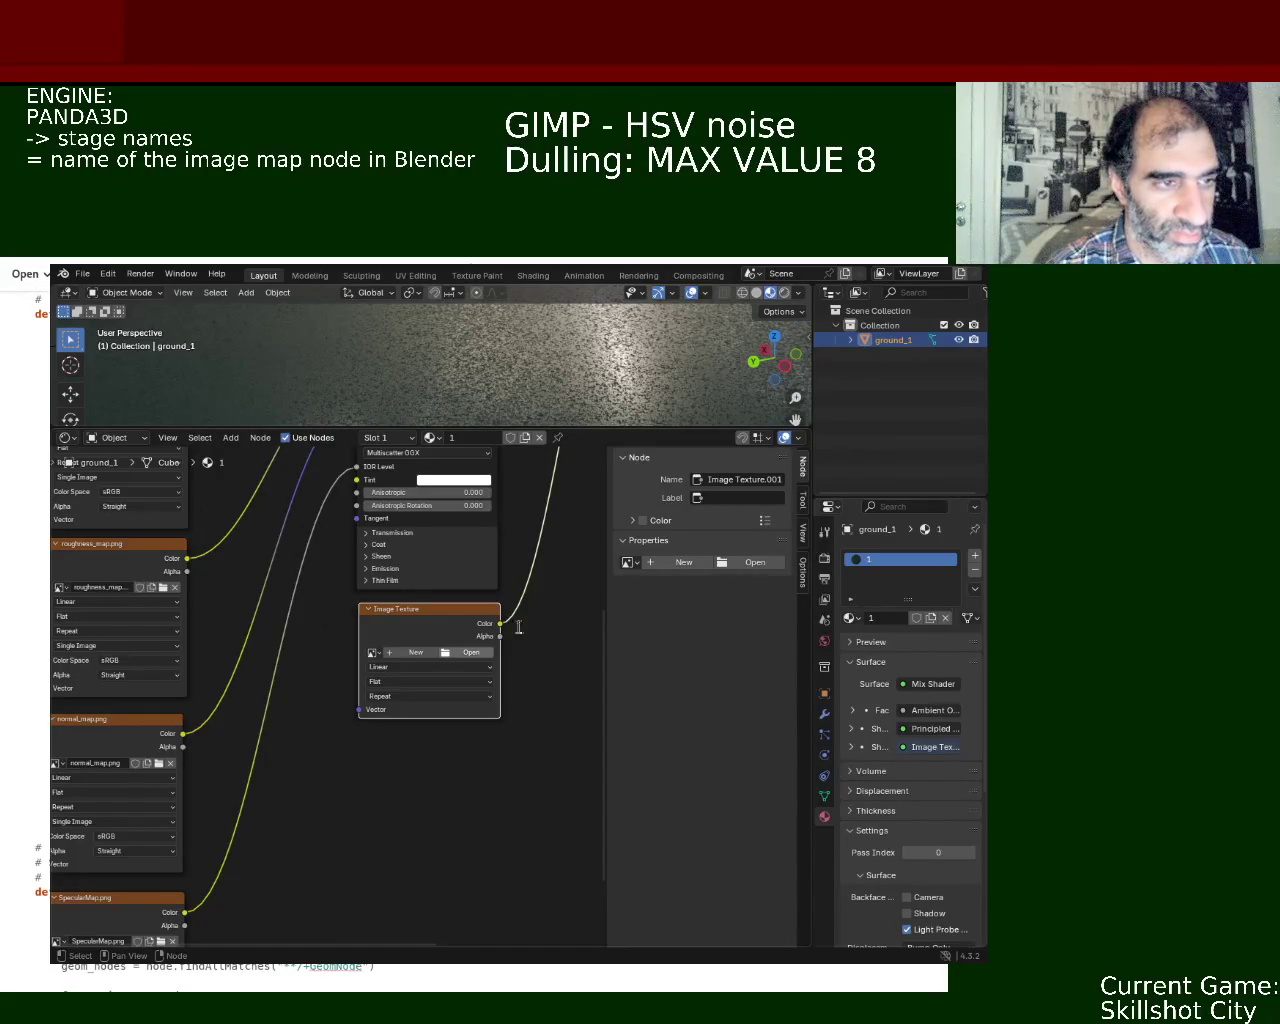
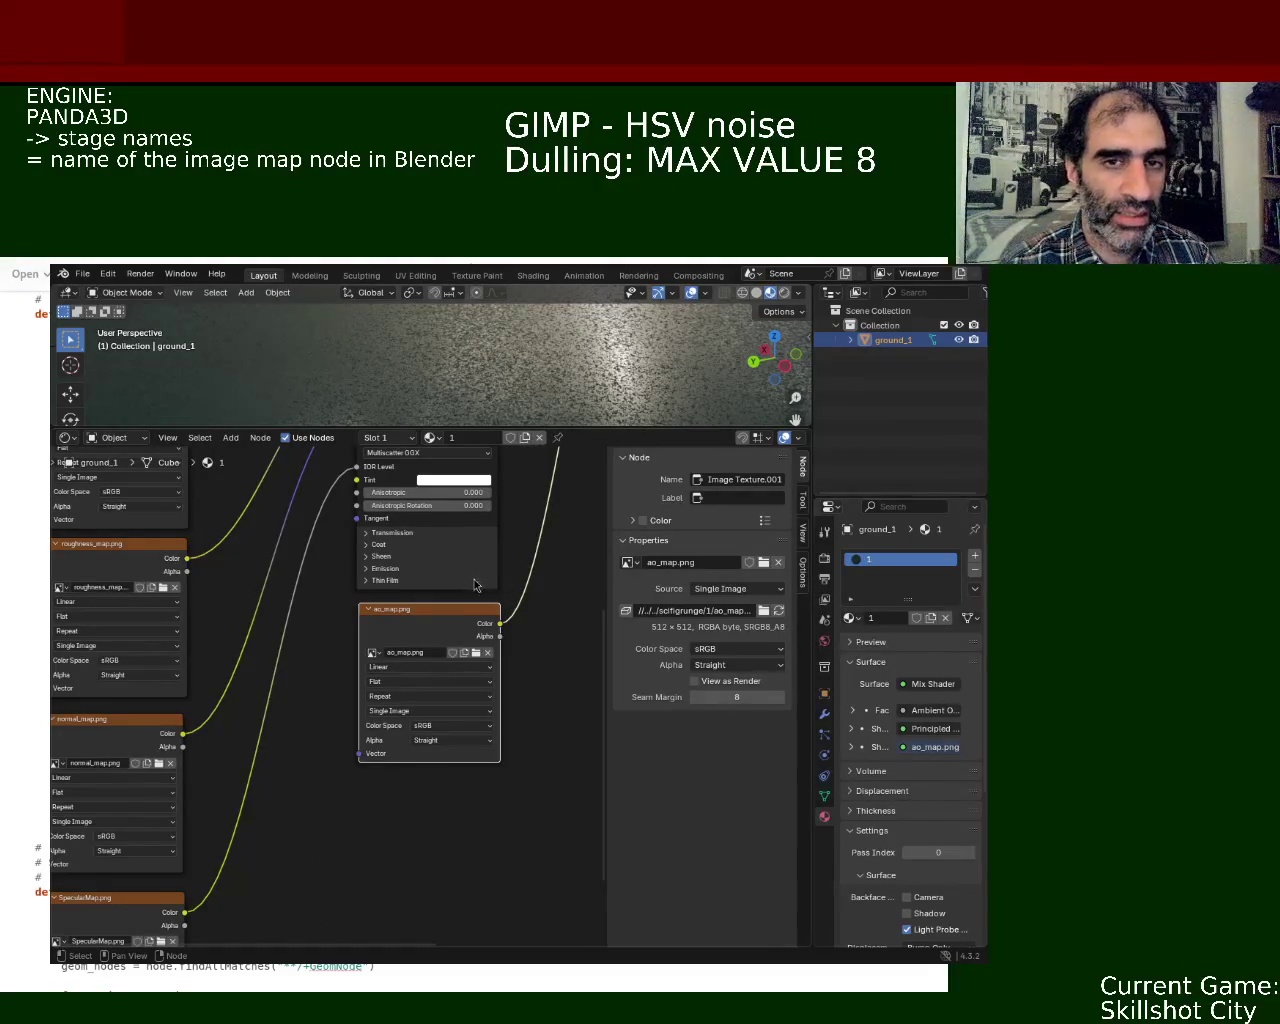
- Move the Blender window aside and pan the node editor to show the base, metallic_map and roughness_map nodes
mouse_move(666, 488)
super+mouse_down()
mouse_move(1170, 289)
mouse_move(720, 490)
super+mouse_up()
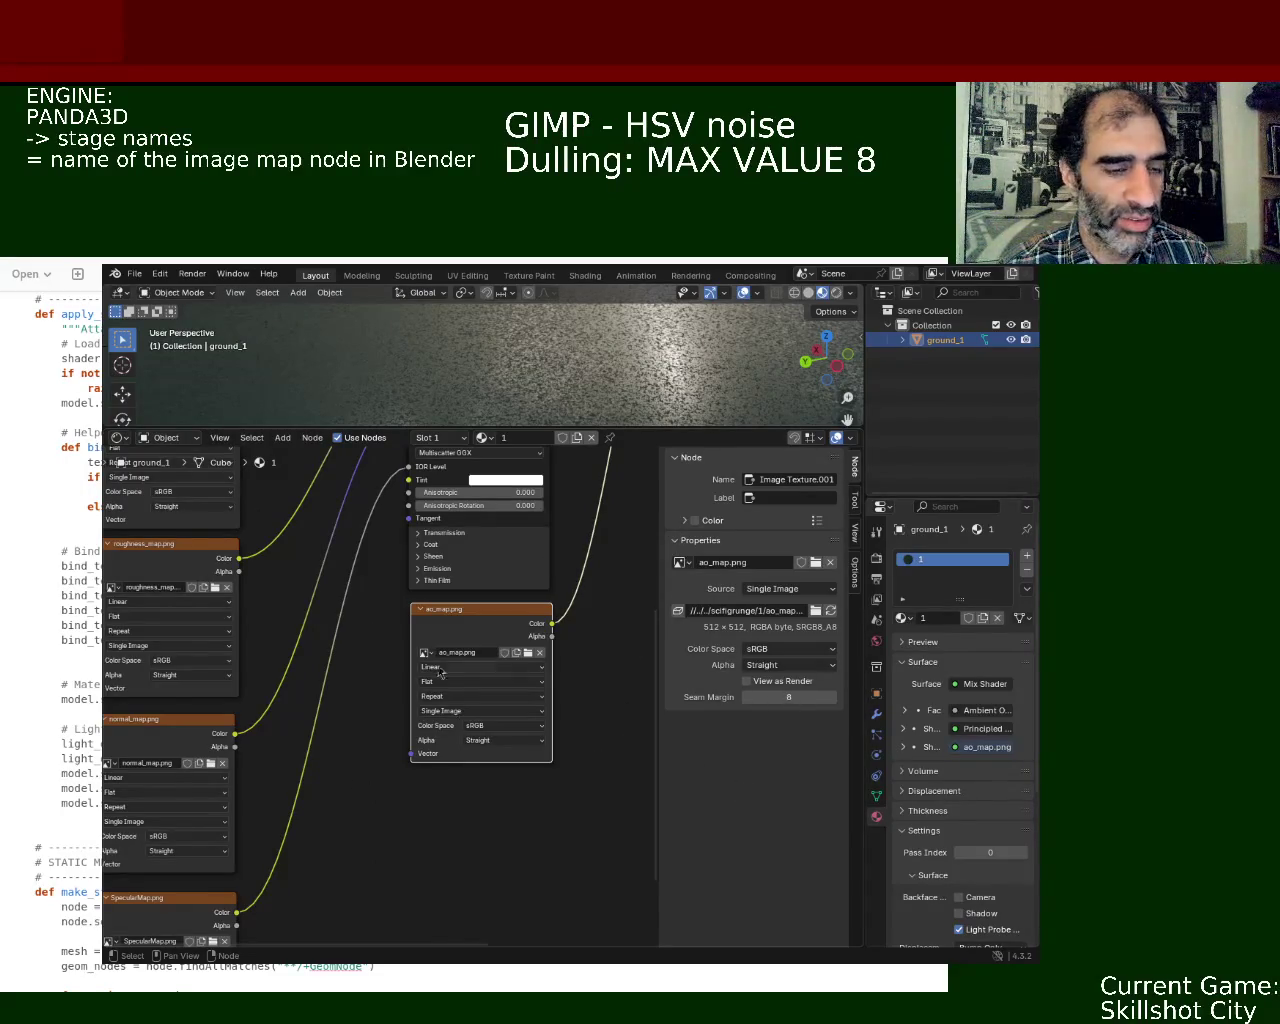
scroll(314, 580, up, 5)
scroll(314, 580, left, 5)
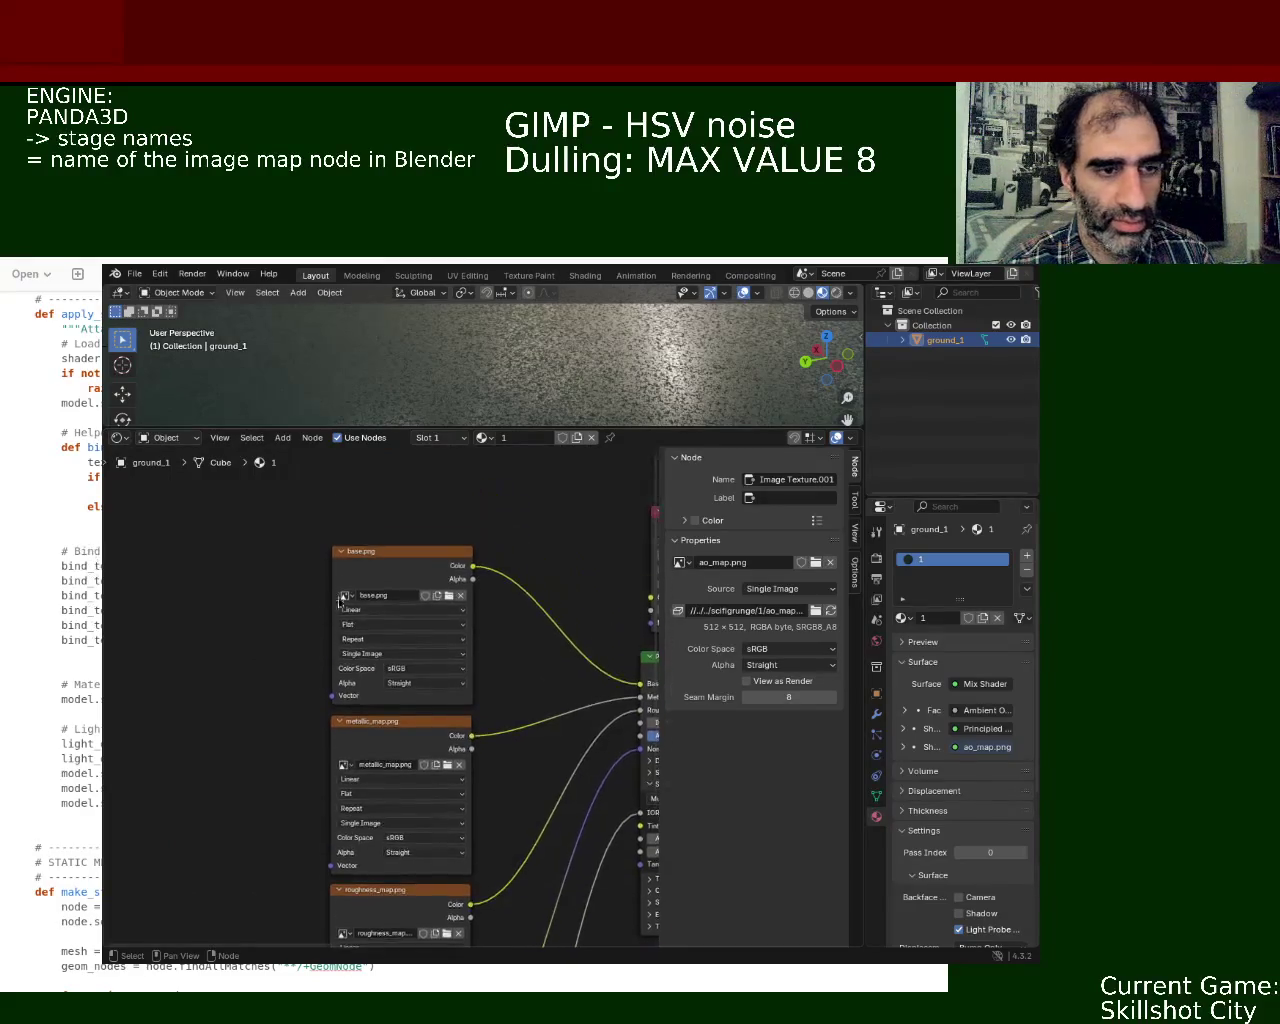
scroll(350, 646, down, 1)
scroll(350, 646, right, 1)
click(386, 657)
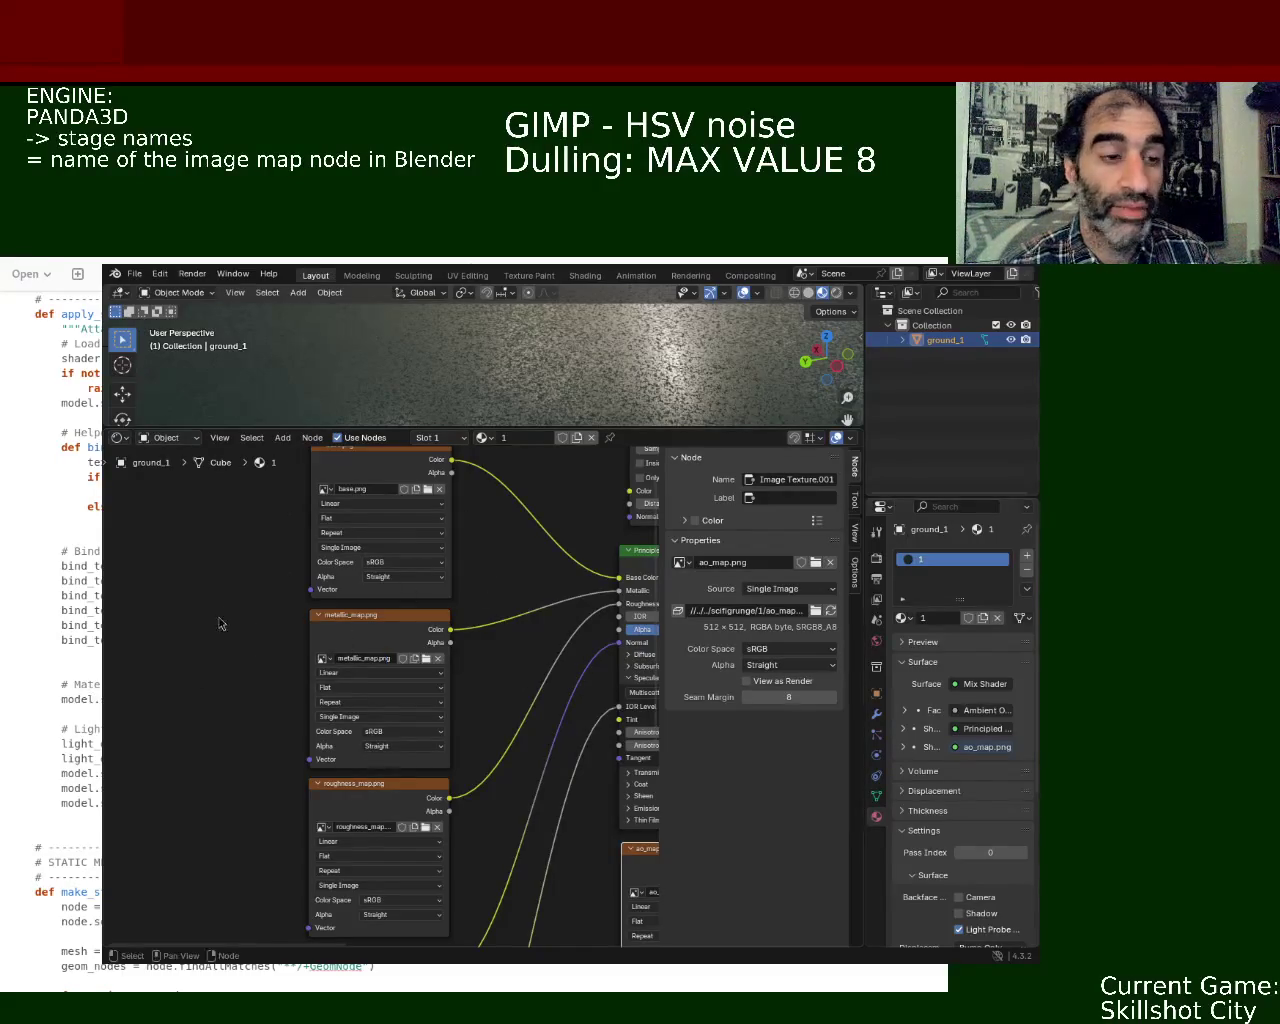
middle_drag(340, 575, 194, 658)
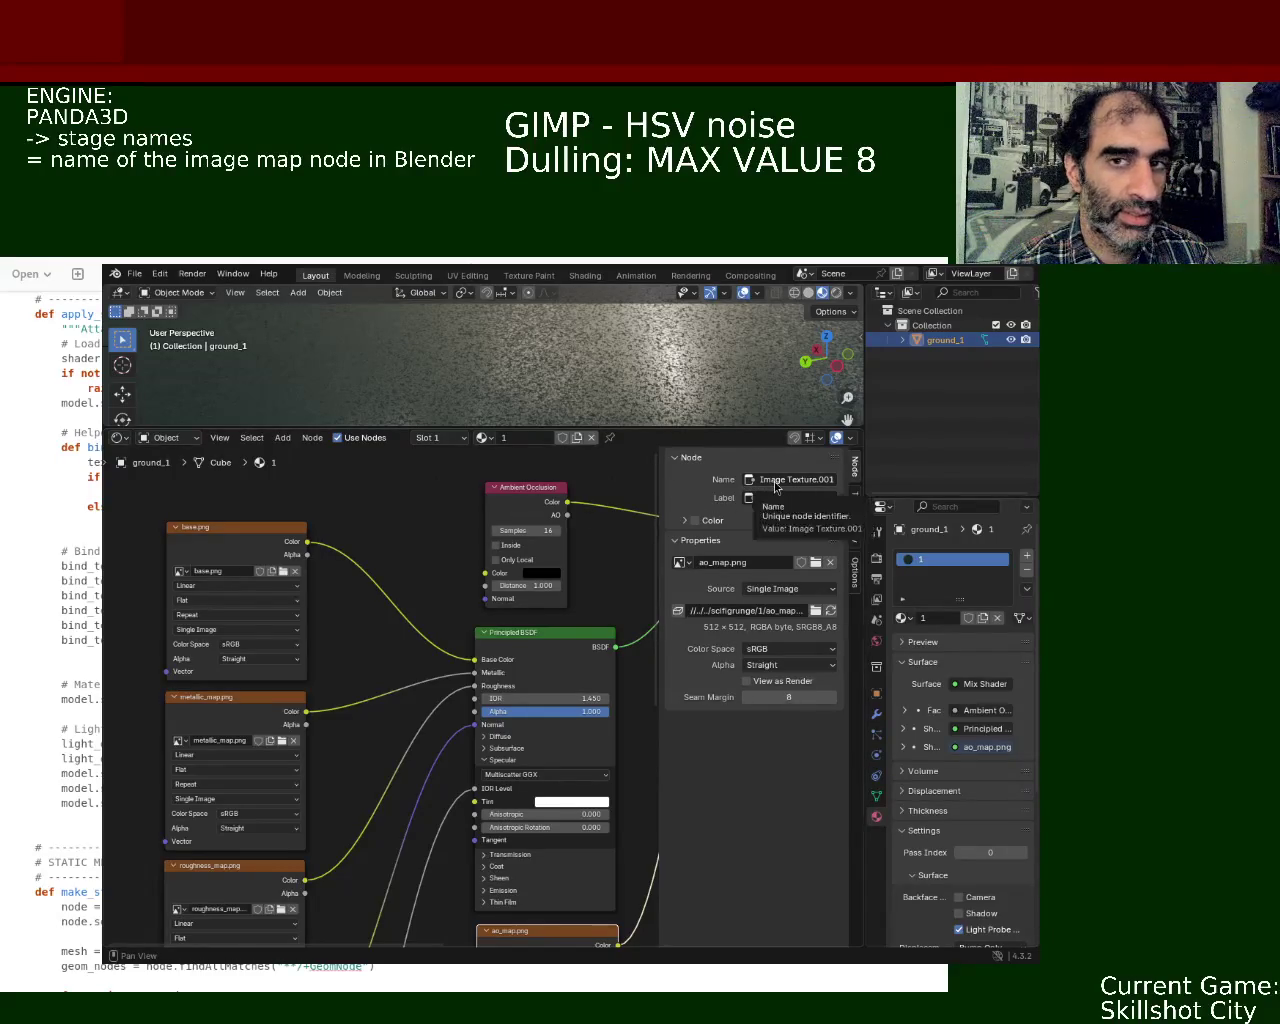
- Rename the metallic_map texture node to 'metallic' in the Node tab Name field
click(270, 883)
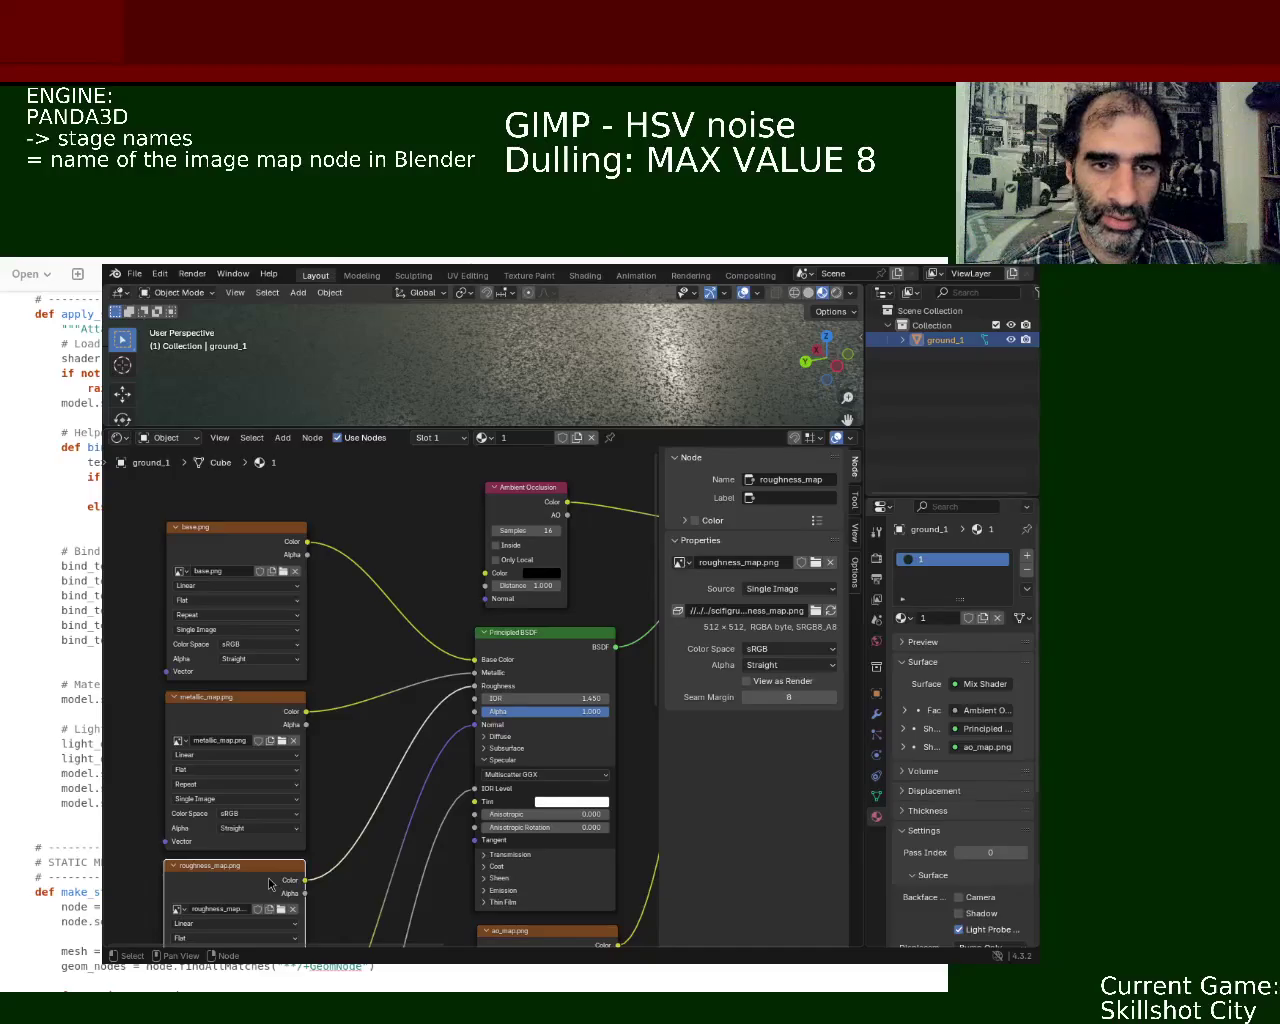
click(272, 712)
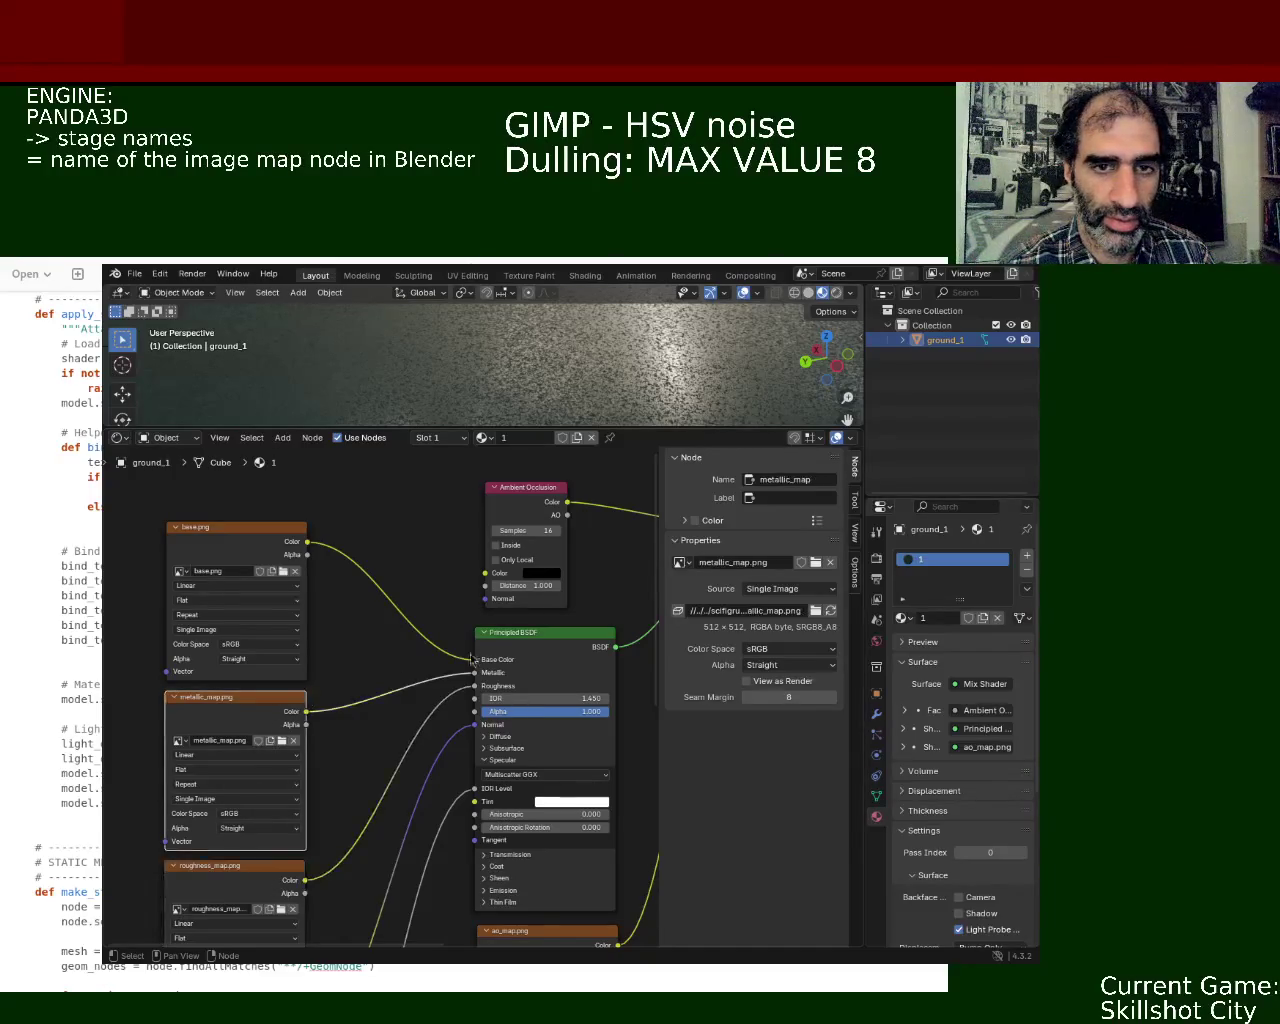
click(241, 528)
click(258, 718)
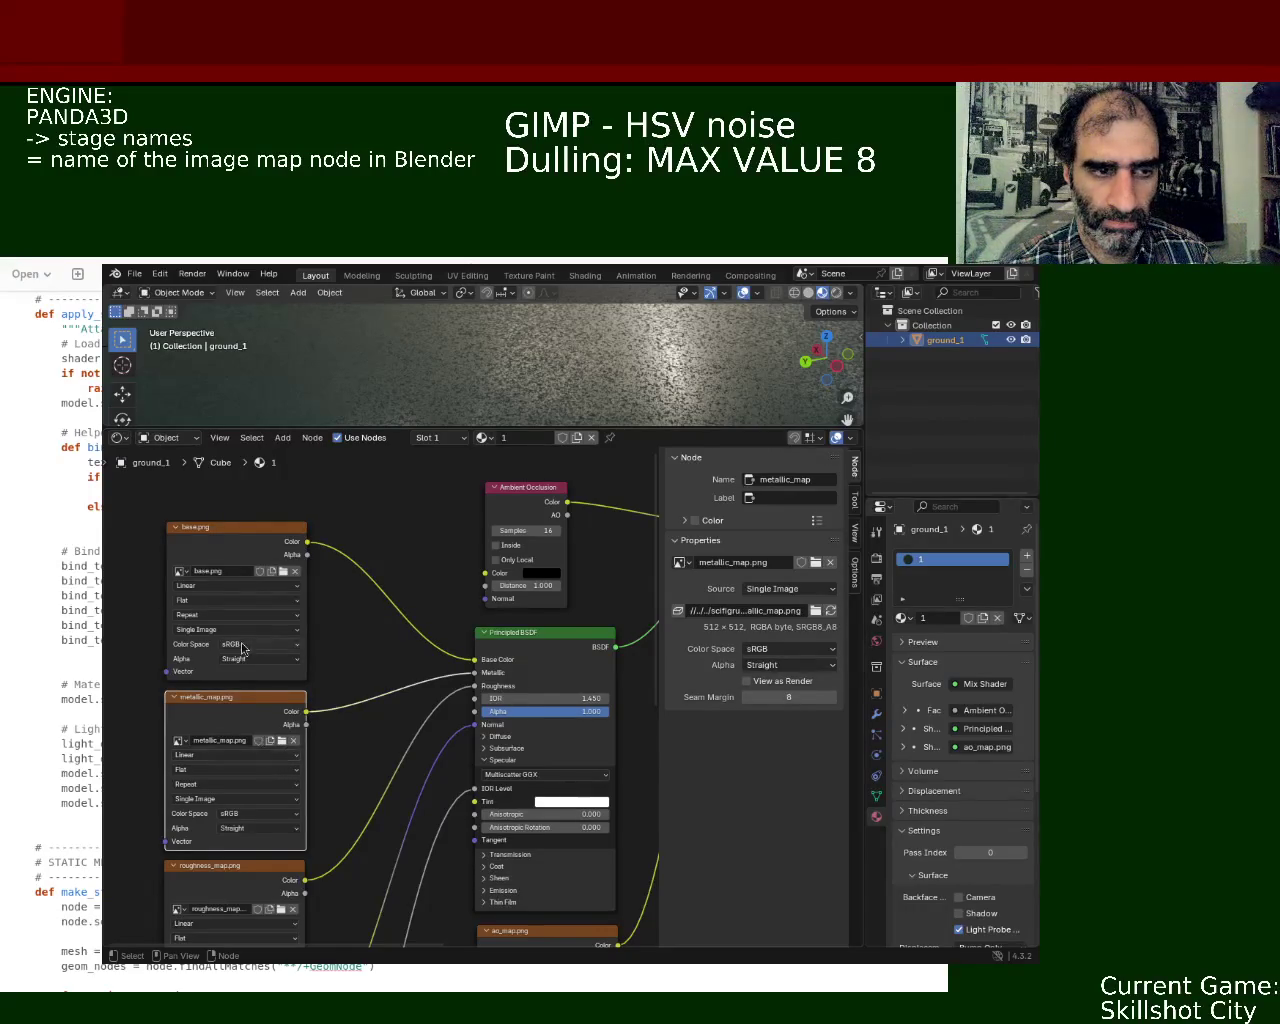
click(823, 486)
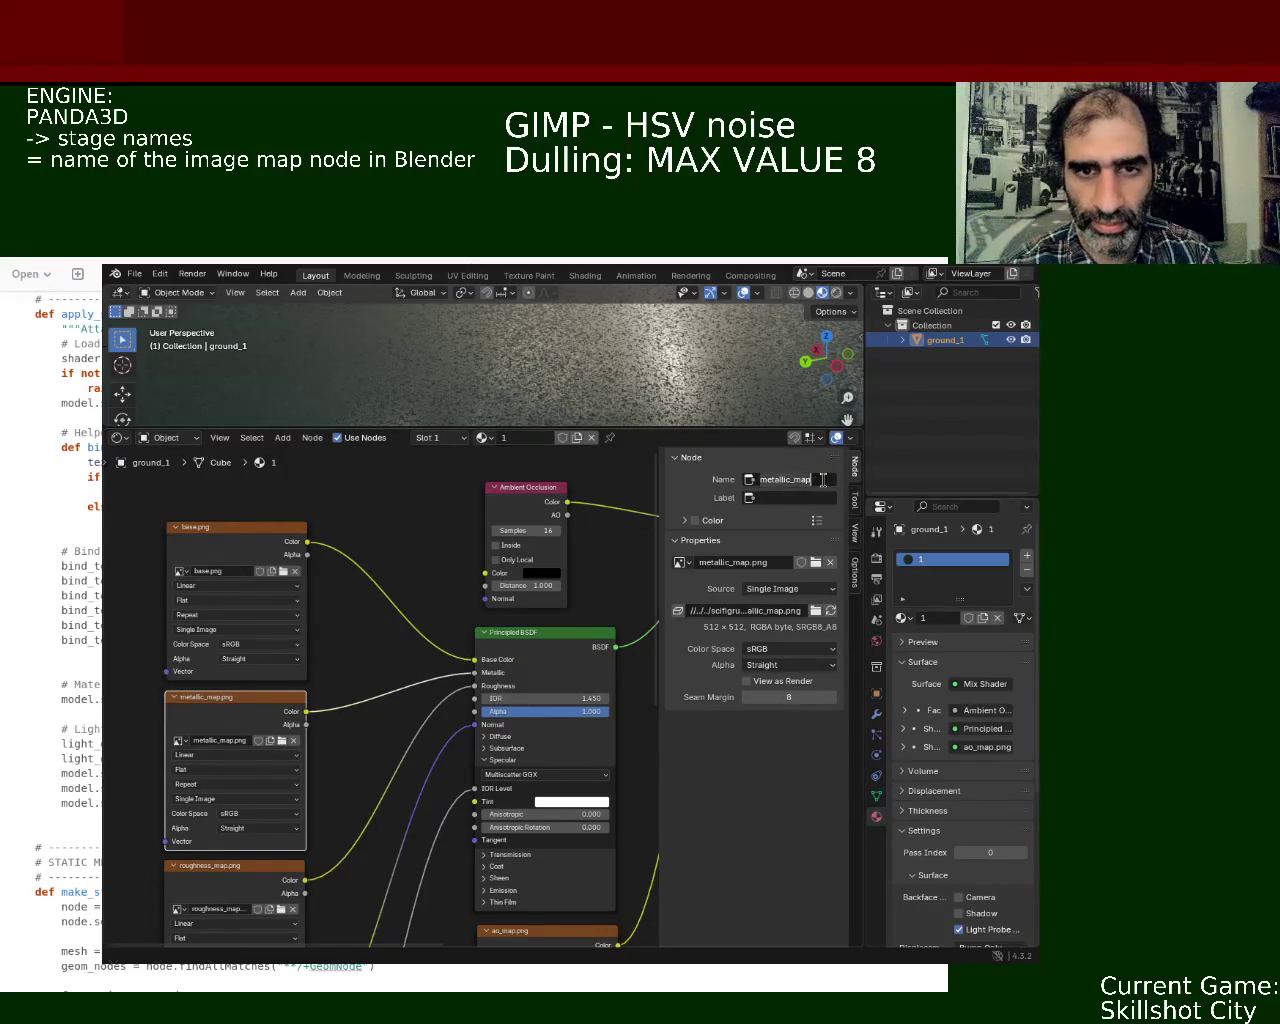
key(End)
key(BackSpace)
key(BackSpace)
key(BackSpace)
key(BackSpace)
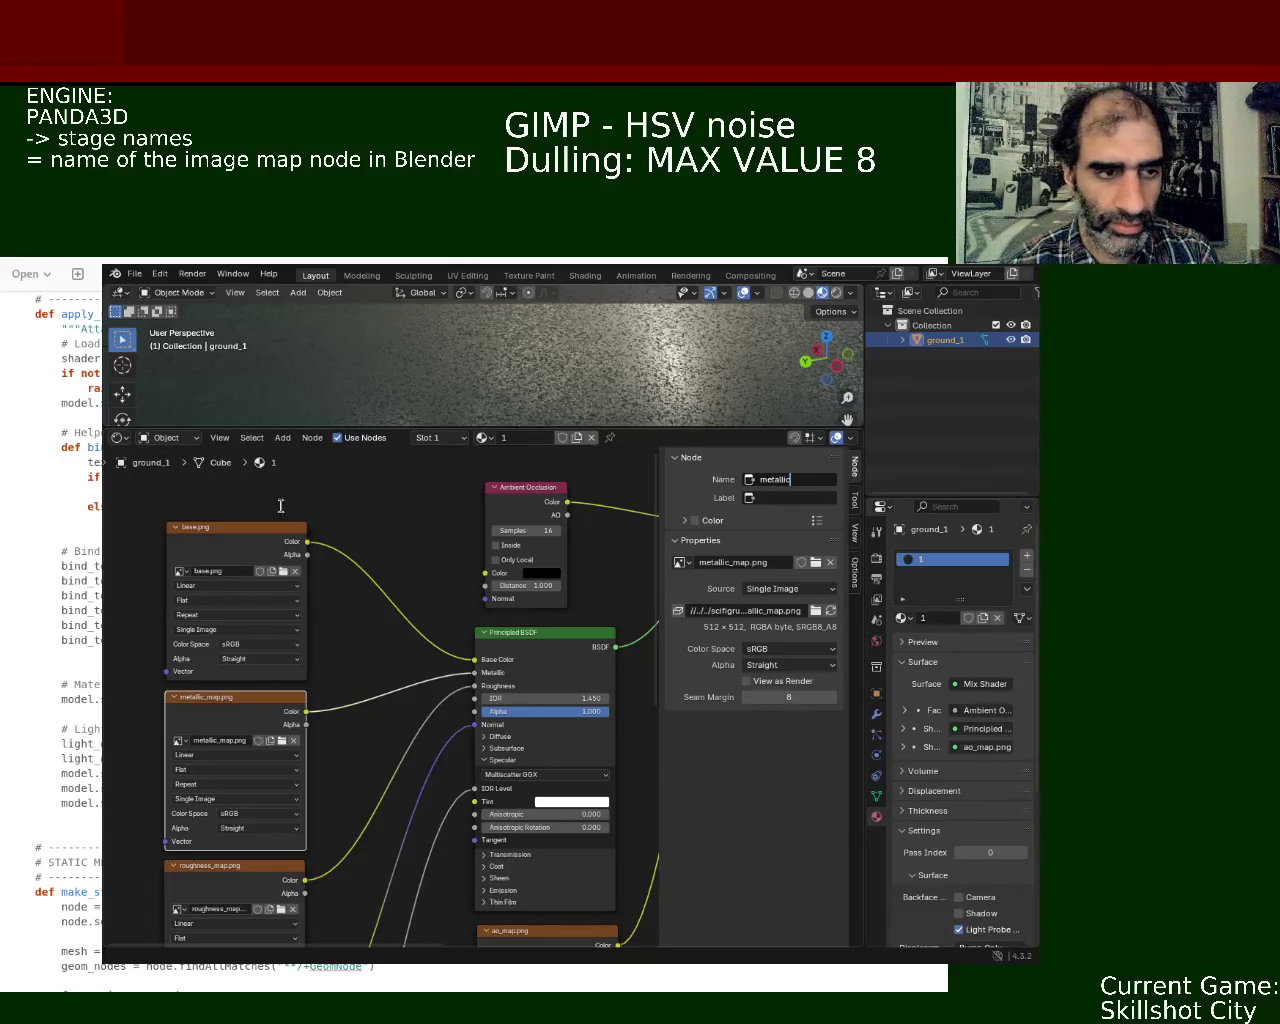
click(248, 540)
- Rename the roughness_map texture node to 'roughness'
middle_drag(388, 802, 364, 662)
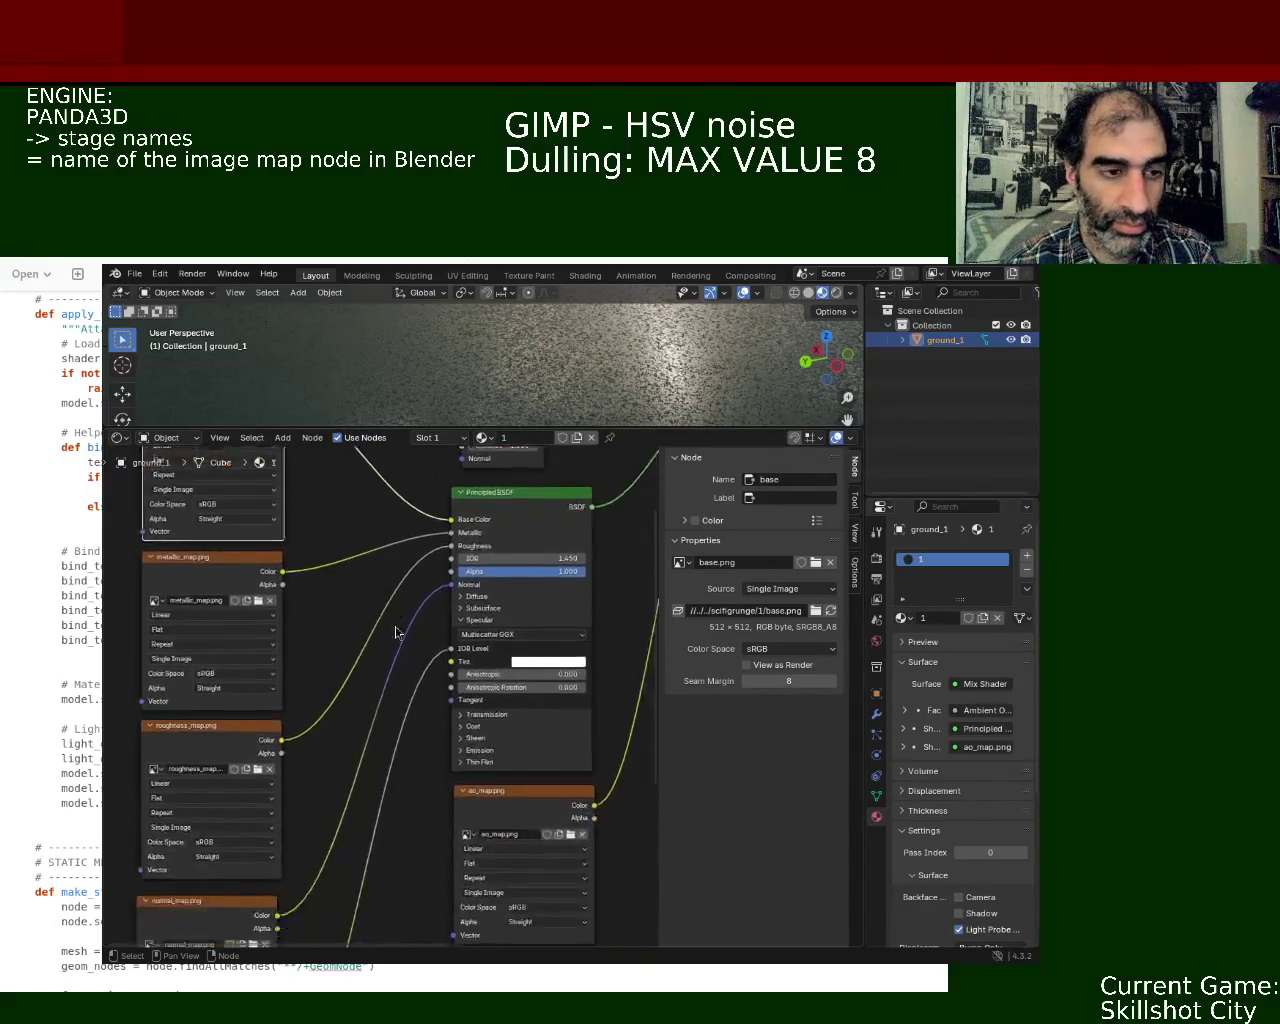
click(216, 735)
click(826, 480)
key(End)
key(BackSpace)
key(BackSpace)
key(BackSpace)
key(BackSpace)
key(Return)
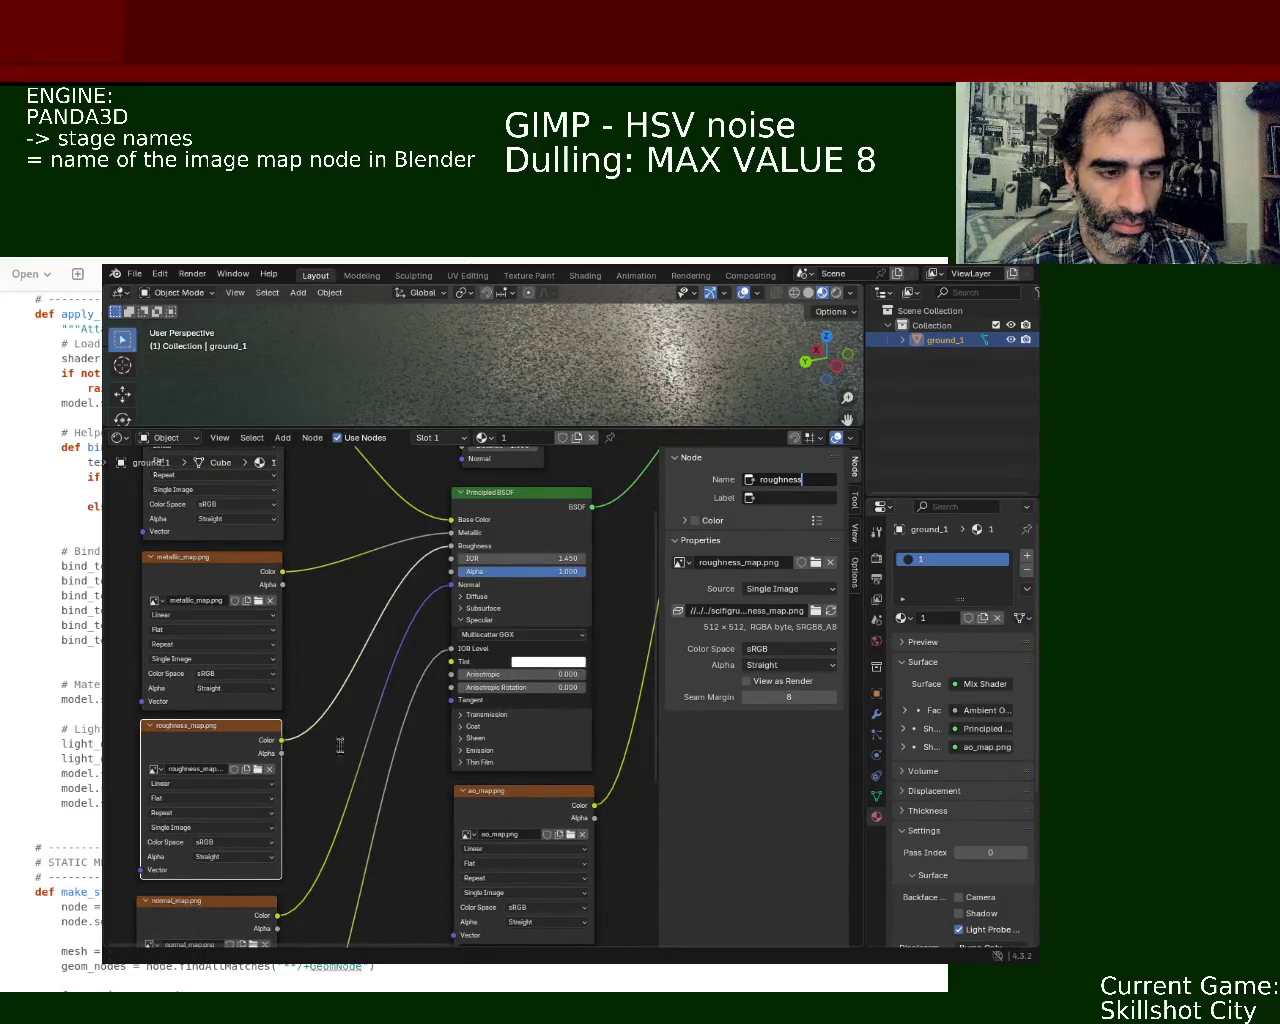
- Rename the normal_map texture node to 'normal'
middle_drag(346, 778, 350, 645)
click(270, 750)
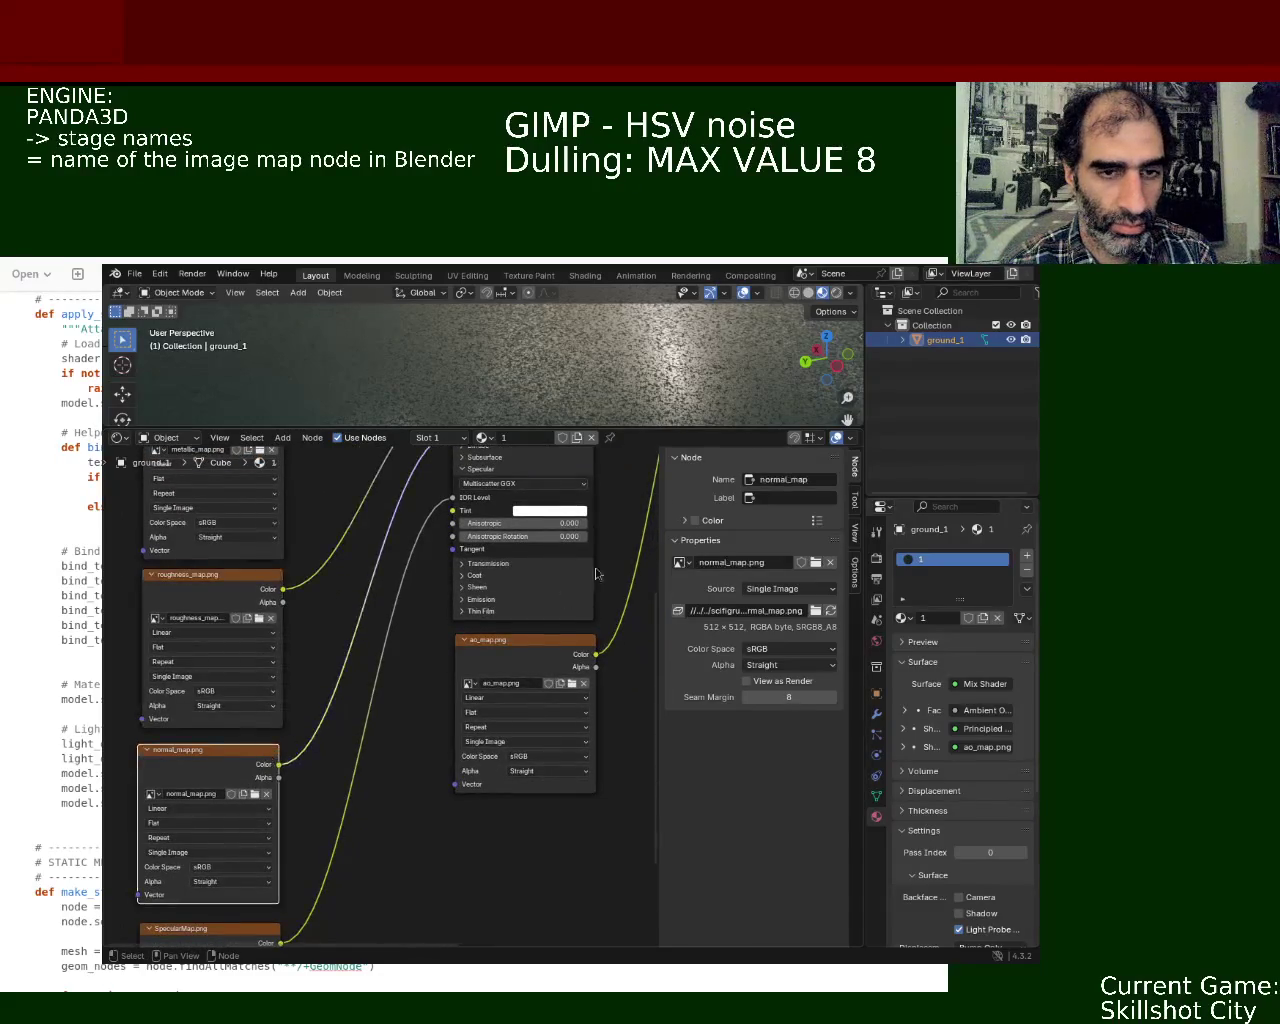
click(826, 480)
key(End)
key(BackSpace)
key(BackSpace)
key(BackSpace)
key(BackSpace)
key(Return)
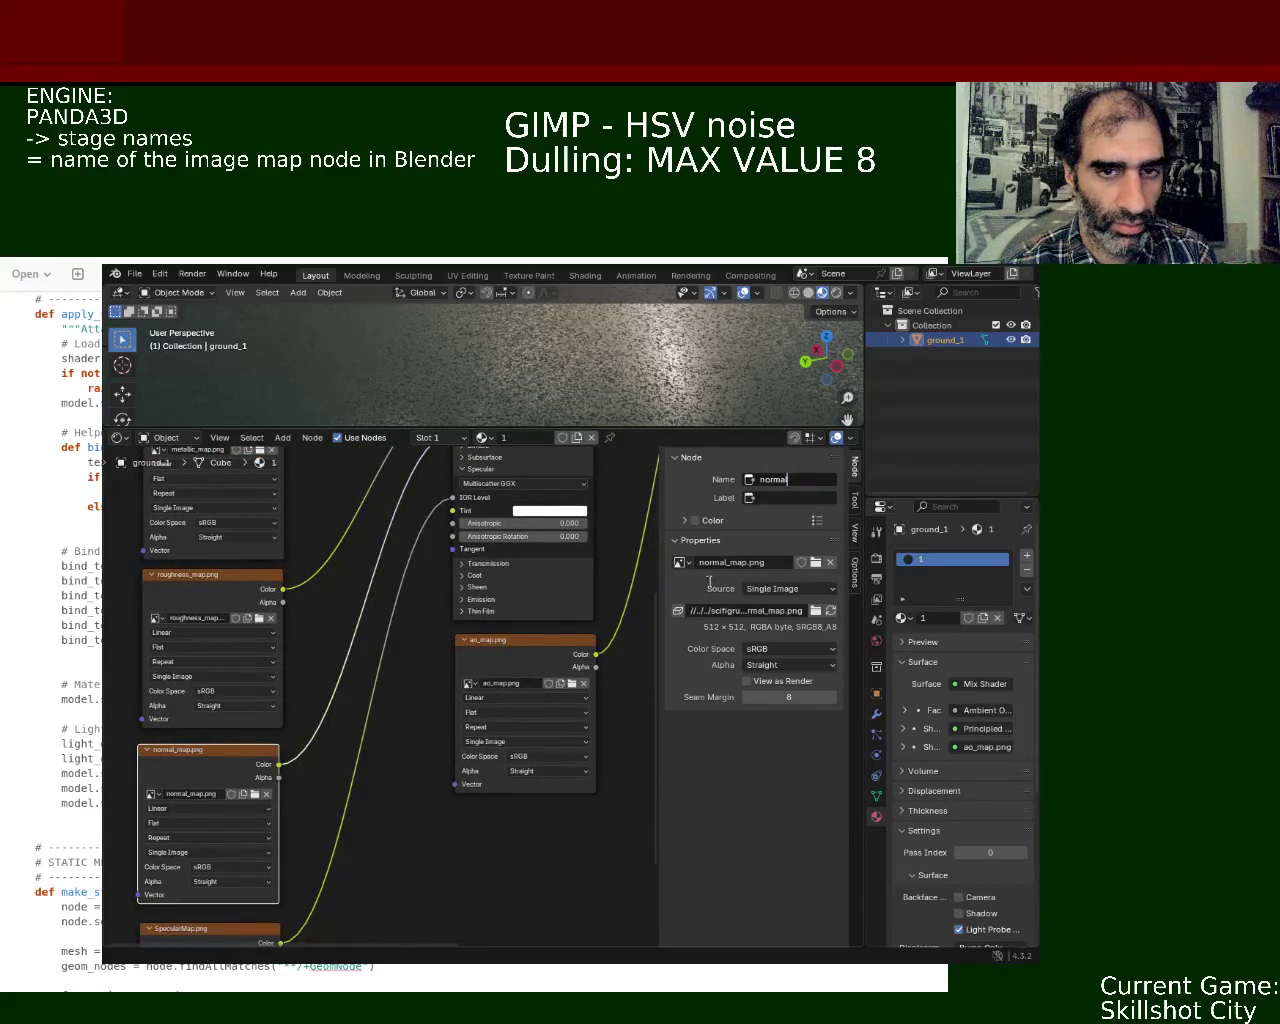
middle_drag(330, 884, 340, 660)
- Rename the SpecularMap texture node to 'specular'
click(245, 698)
click(818, 479)
key(End)
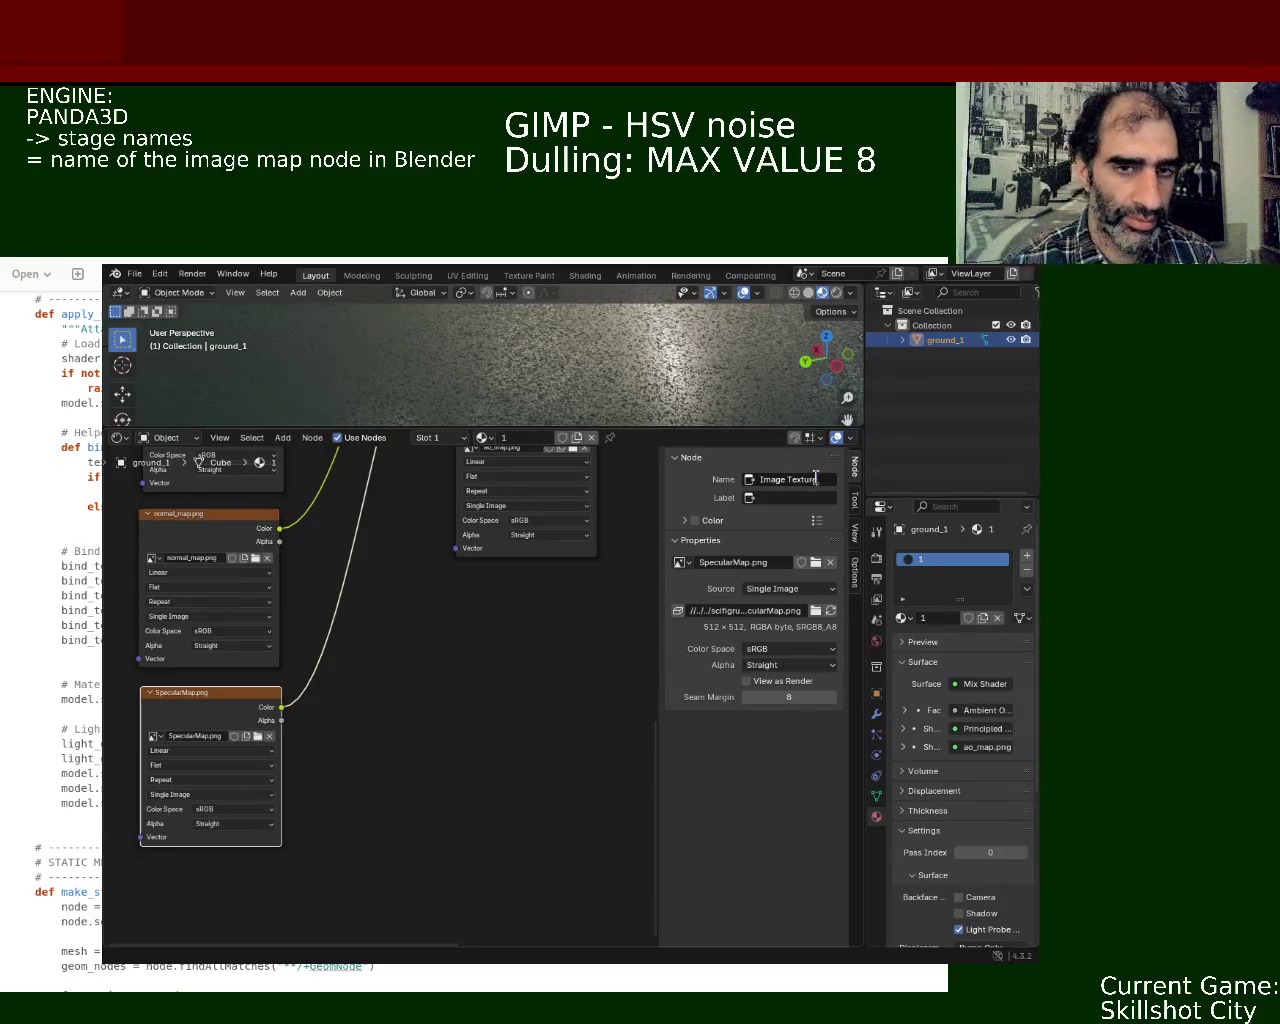
key(ctrl+a)
text(specular)
key(Return)
- Rename the ao_map texture node, currently Image Texture.001, to 'ao'
middle_drag(410, 453, 240, 623)
click(333, 622)
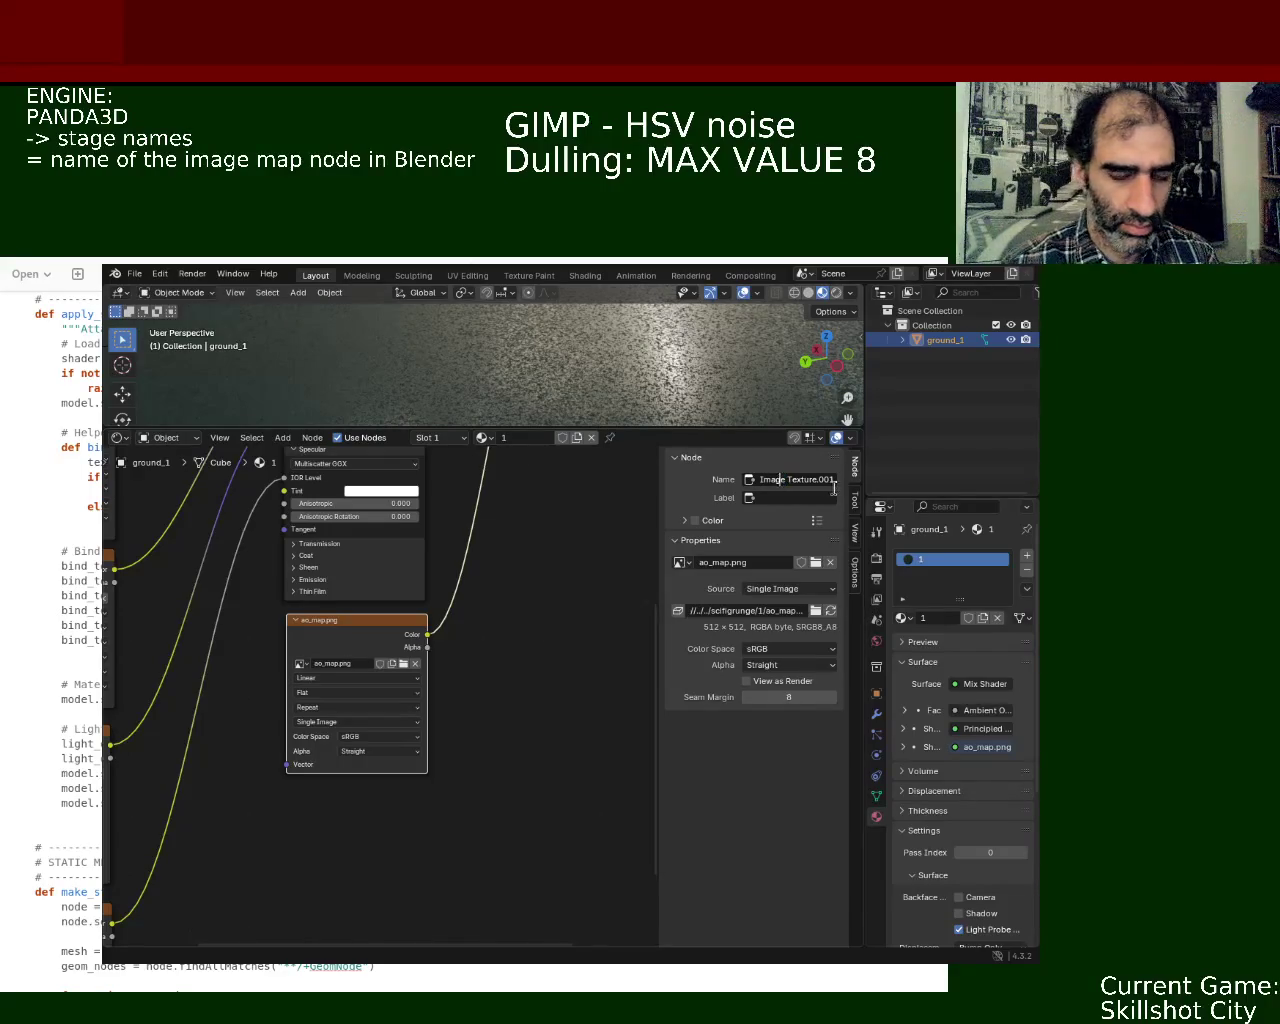
click(831, 479)
key(Home)
key(BackSpace)
text(ao)
key(Return)
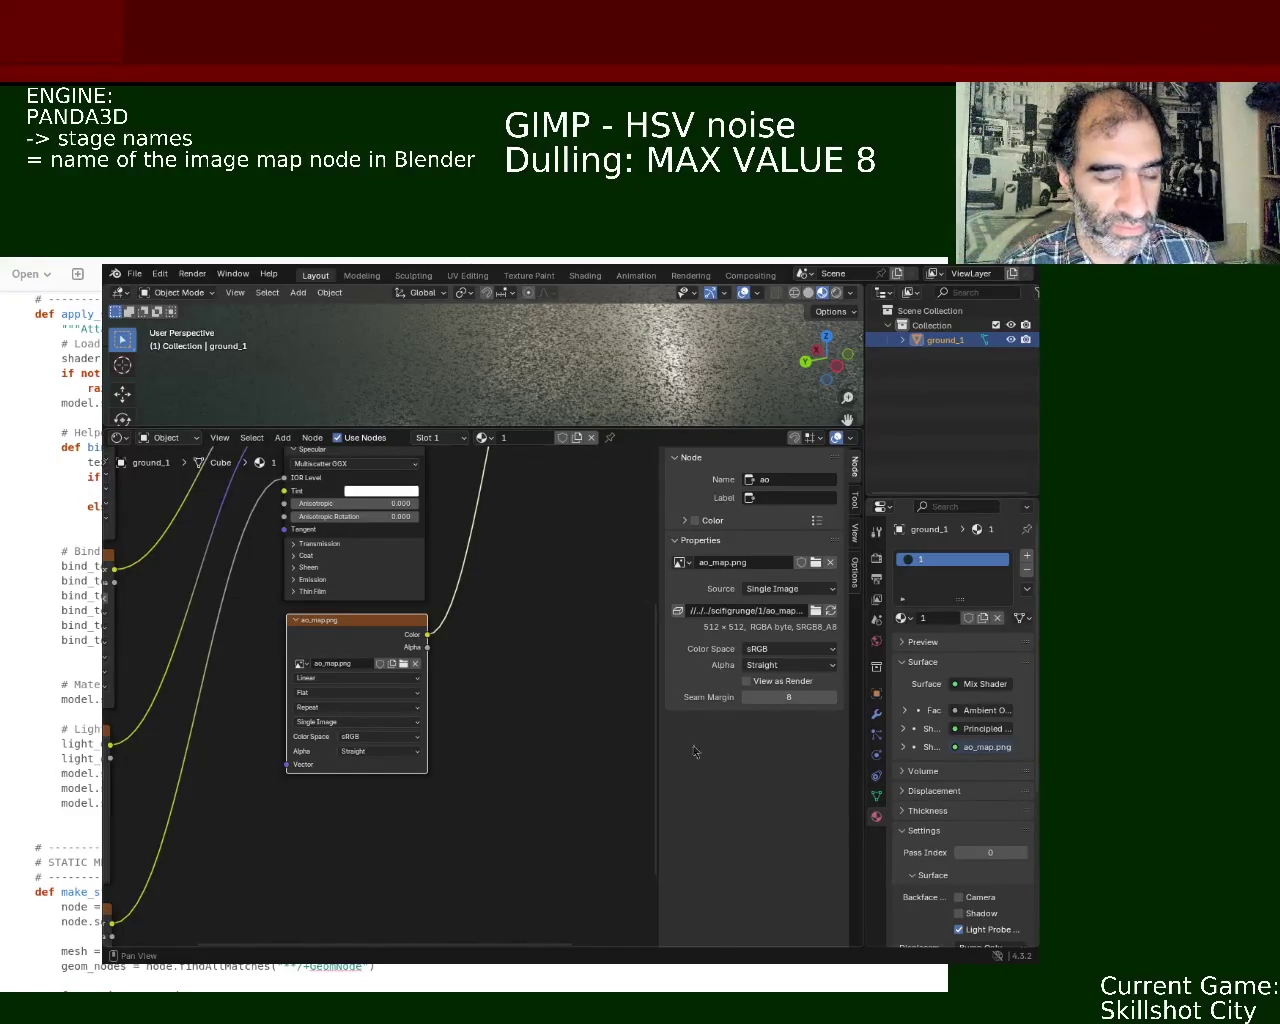
- Shorten the ao node's image name from ao_map.png to ao.png
double_click(340, 663)
click(338, 663)
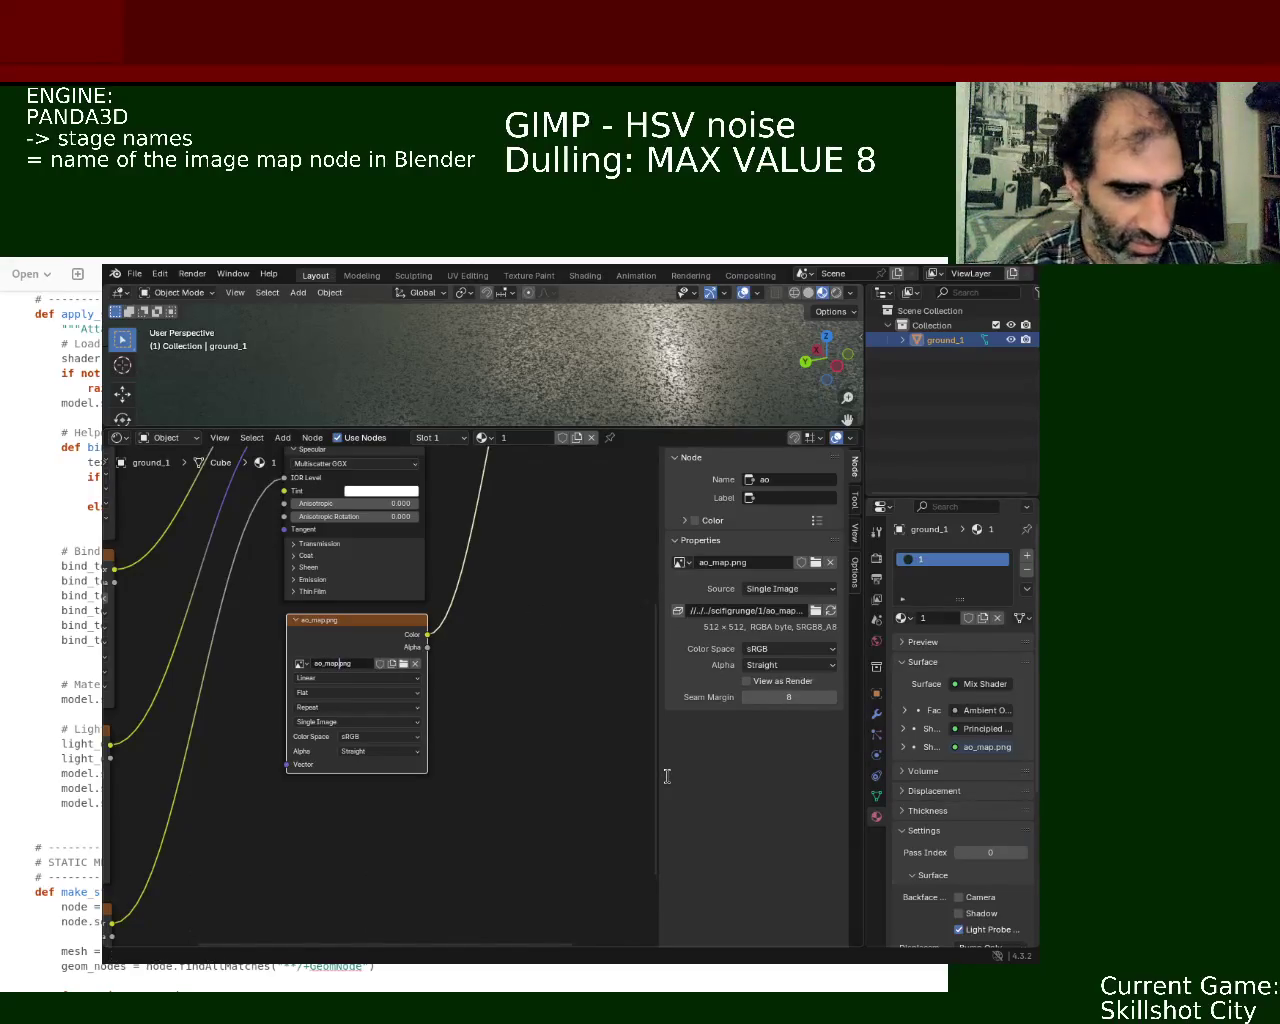
key(BackSpace)
key(BackSpace)
key(BackSpace)
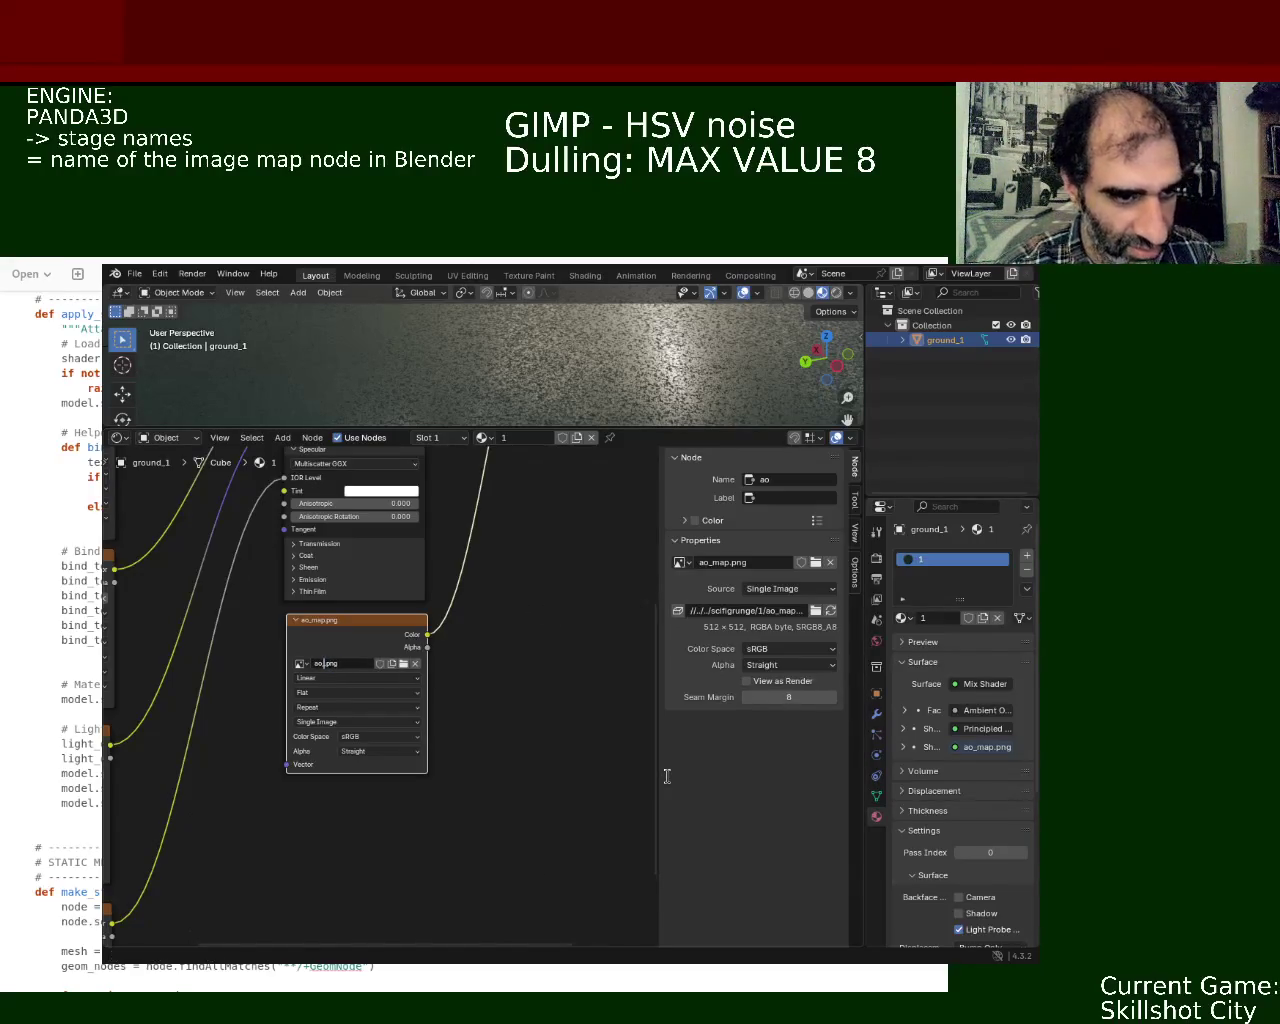
key(Return)
- Pan through the node tree to review the SpecularMap, normal_map, roughness and metallic nodes
middle_drag(538, 549, 501, 609)
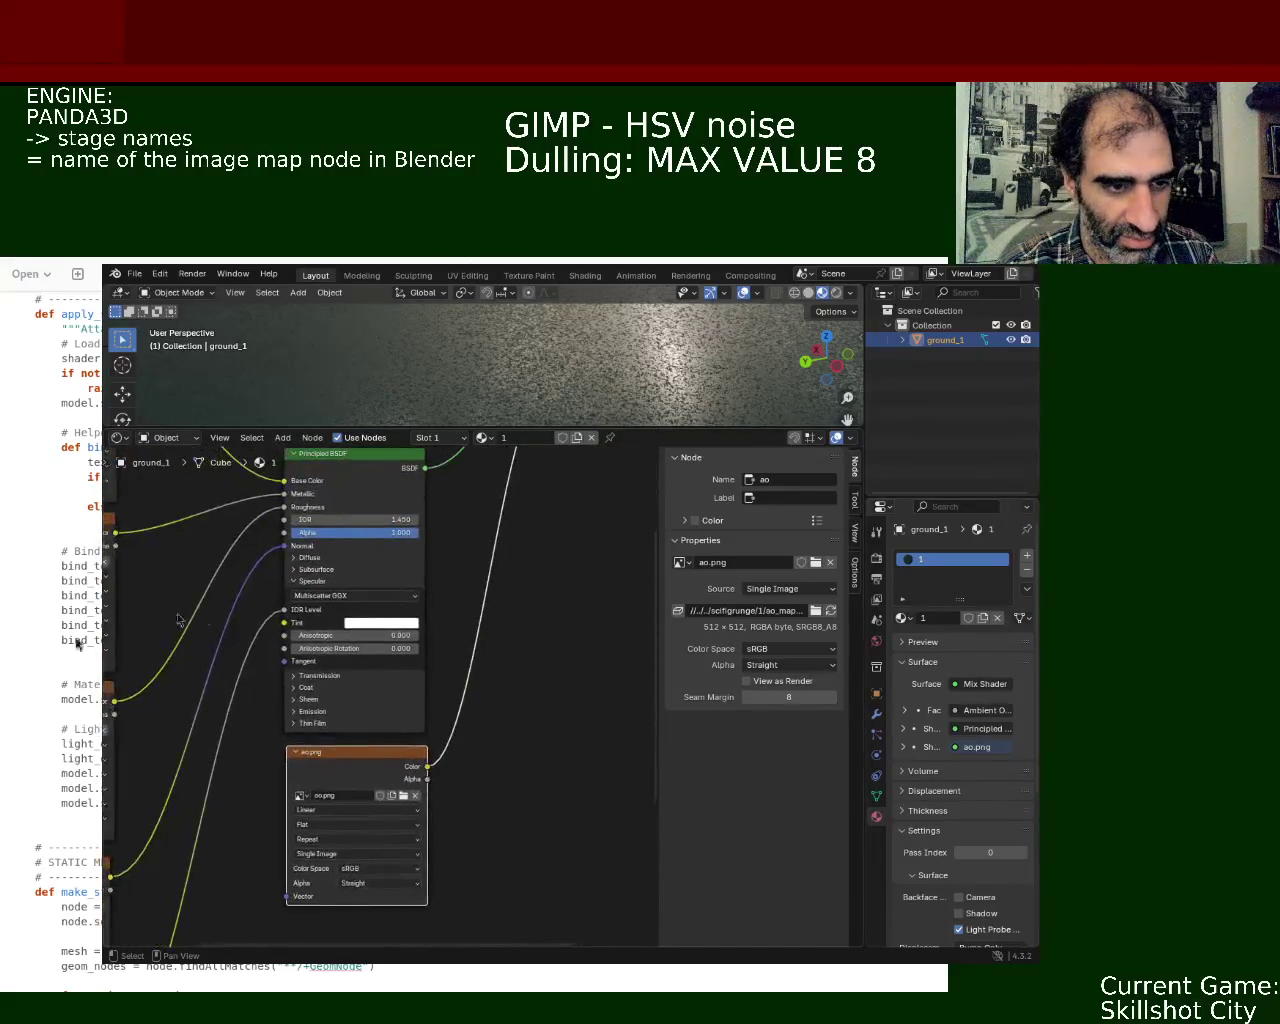
middle_drag(205, 615, 375, 555)
click(322, 688)
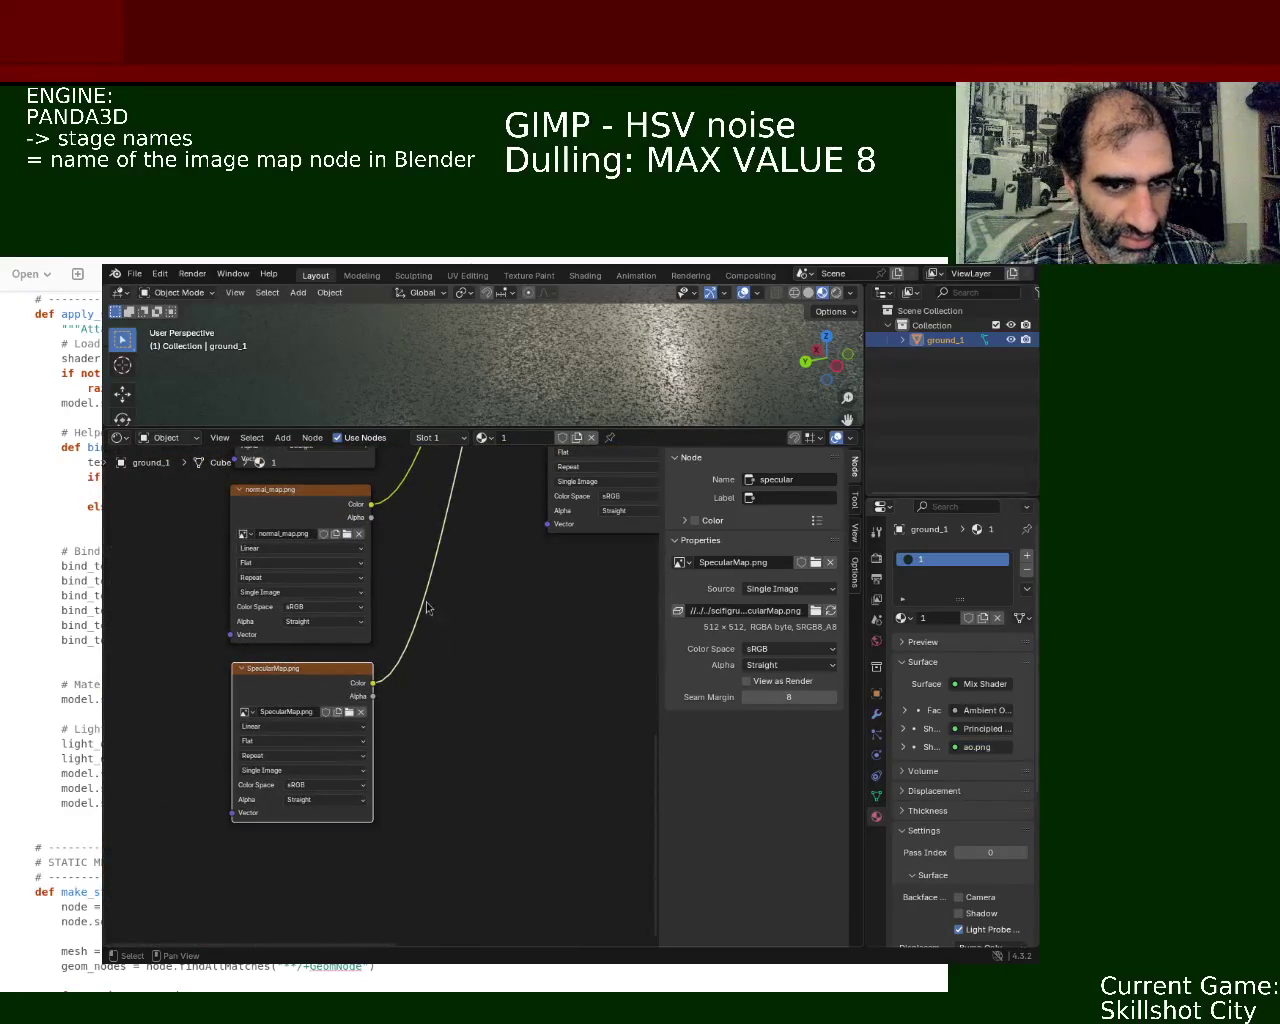
middle_drag(429, 600, 419, 722)
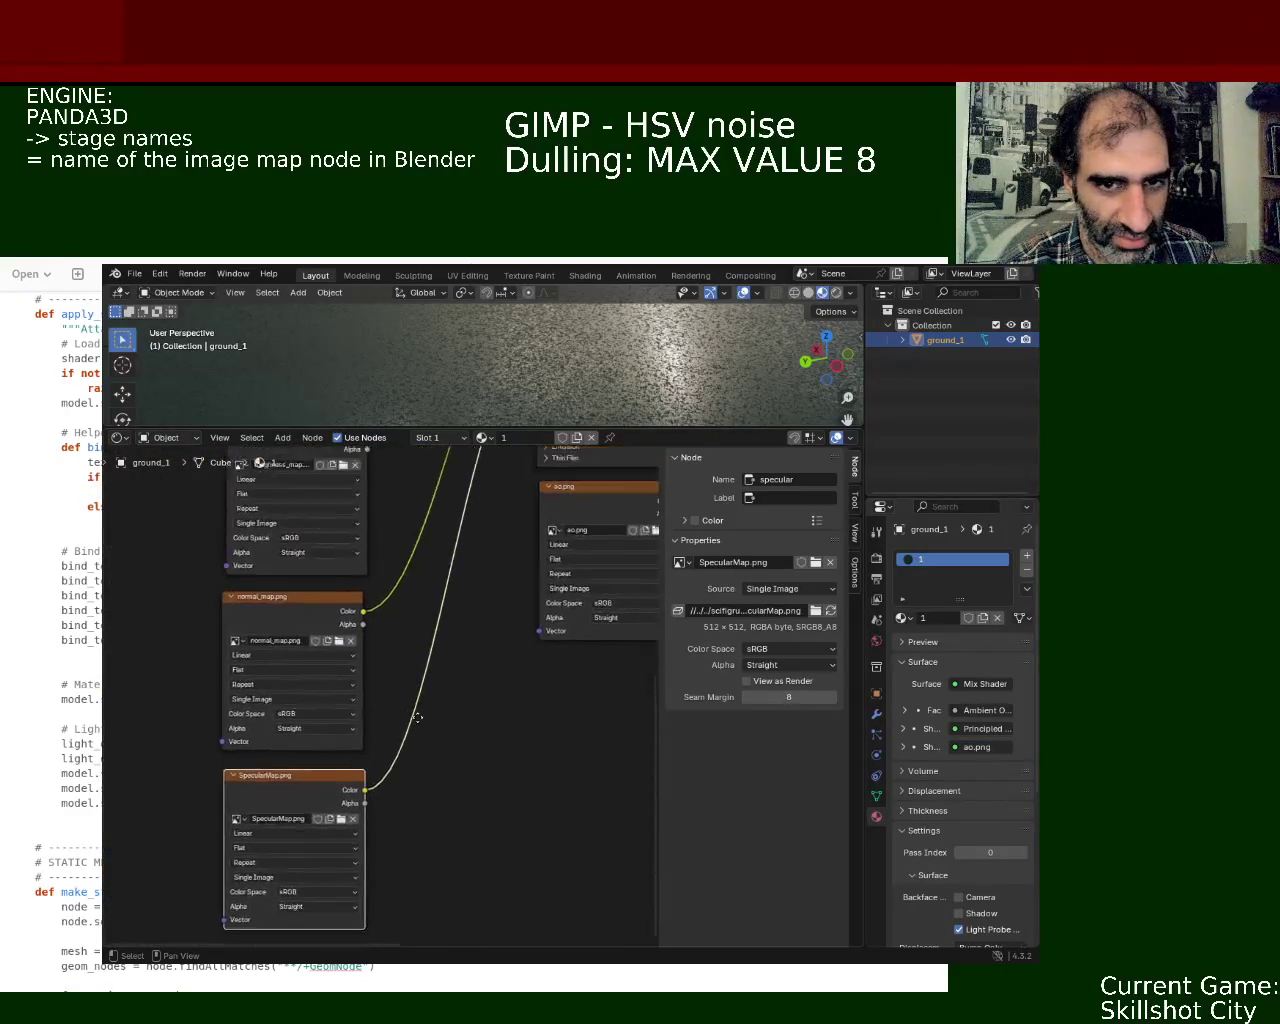
click(313, 624)
middle_drag(456, 515, 444, 632)
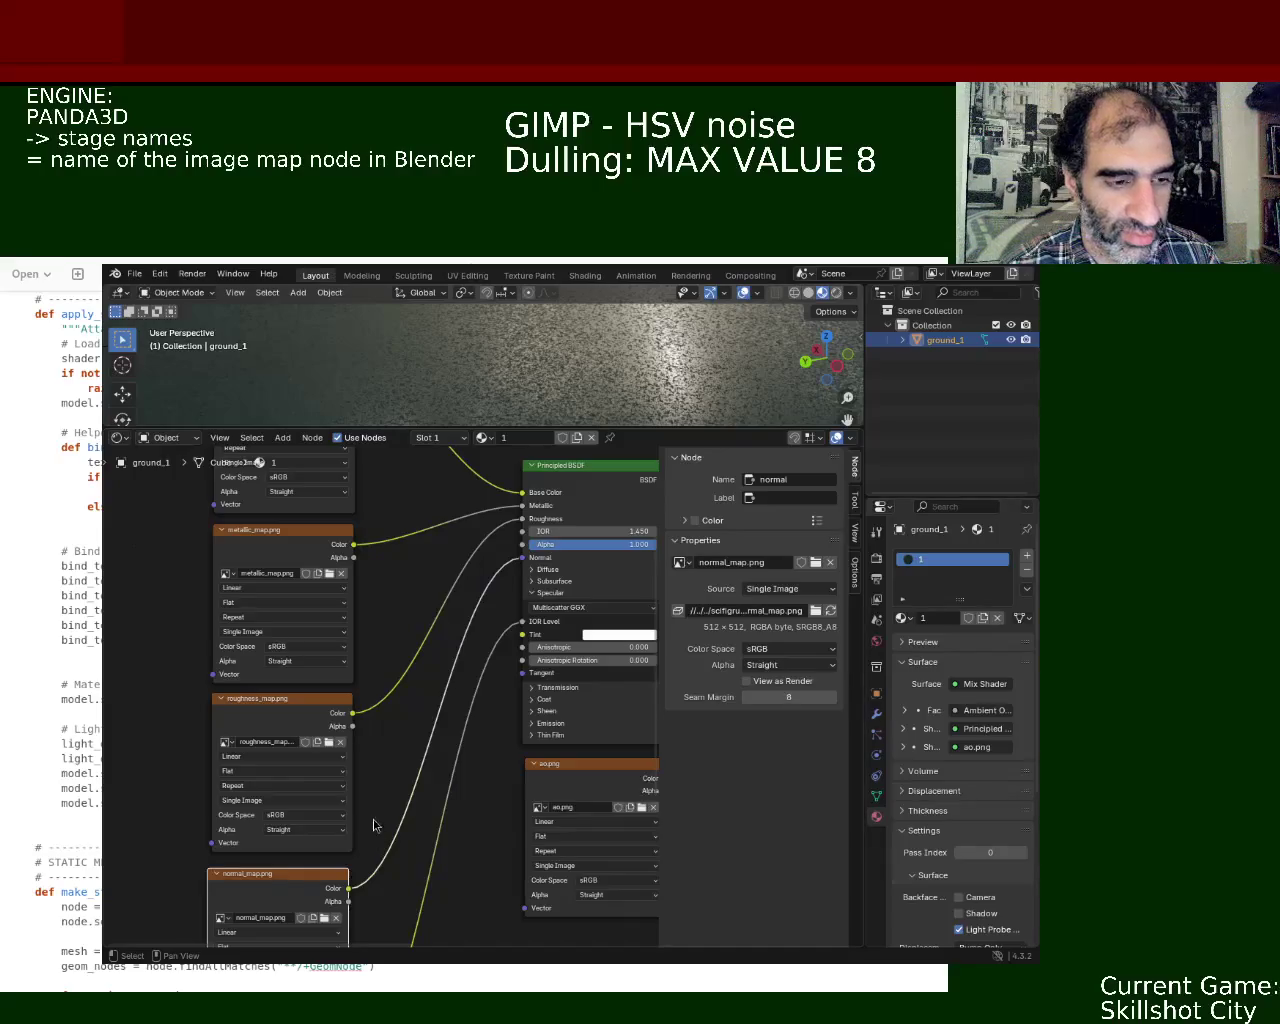
middle_drag(170, 677, 170, 758)
scroll(180, 758, down, 5)
scroll(189, 743, down, 4)
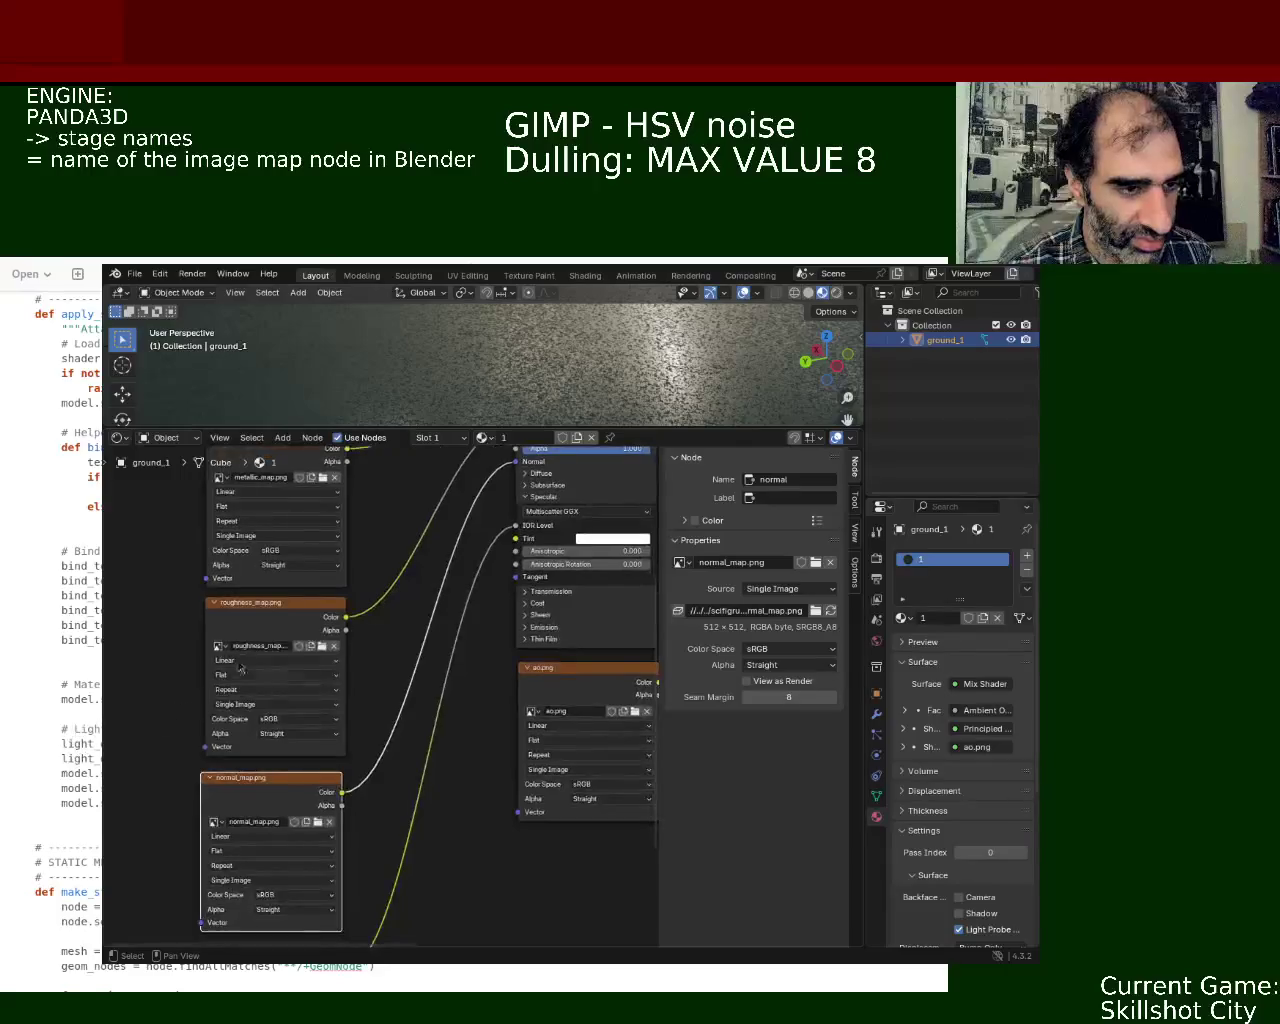
scroll(234, 672, up, 3)
scroll(200, 552, up, 3)
scroll(397, 743, up, 3)
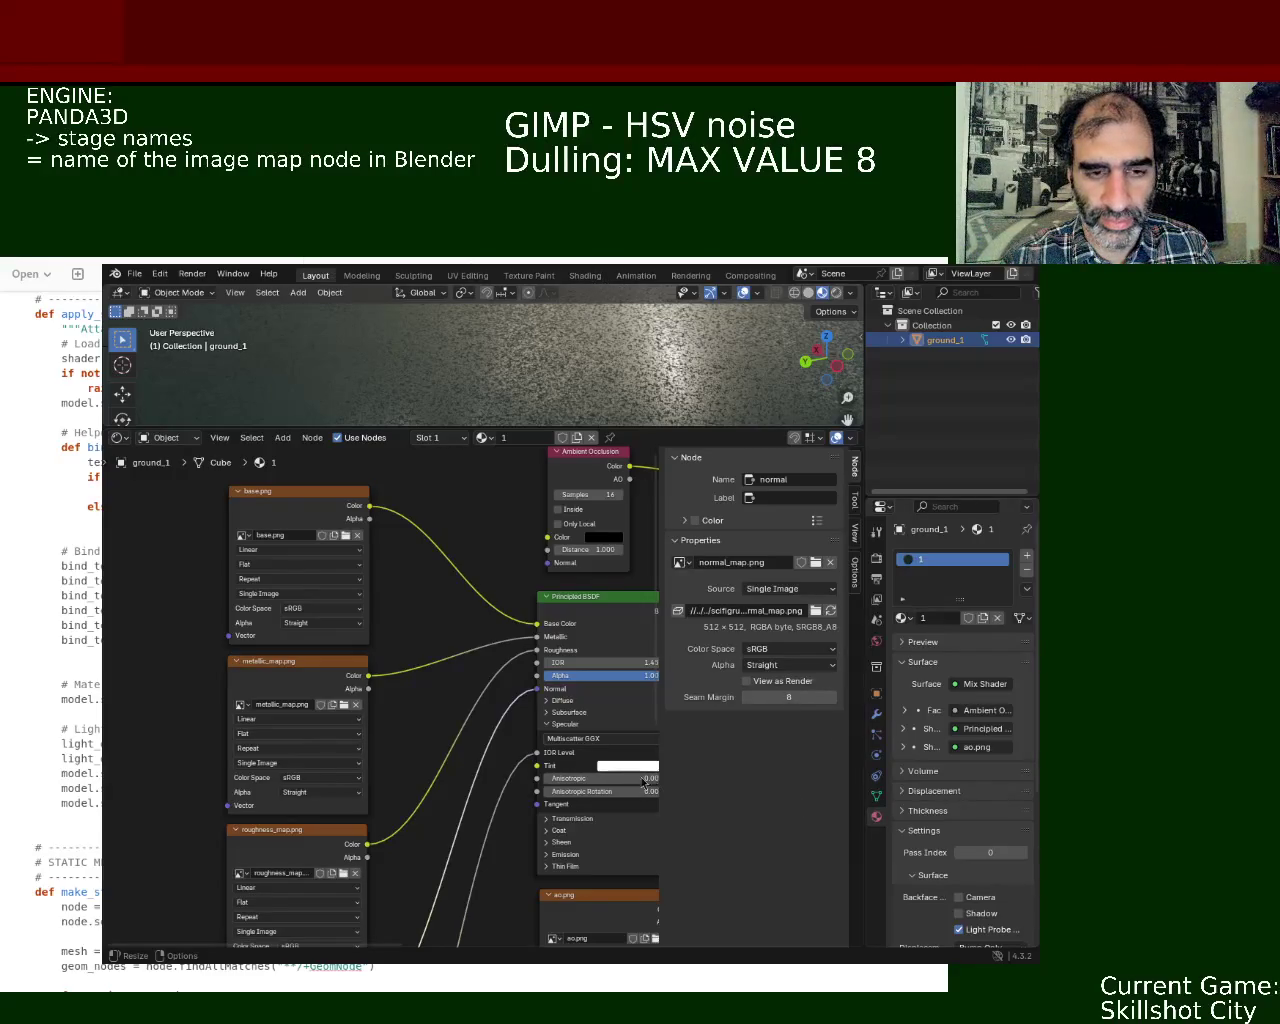
- Select the base image texture node
click(334, 495)
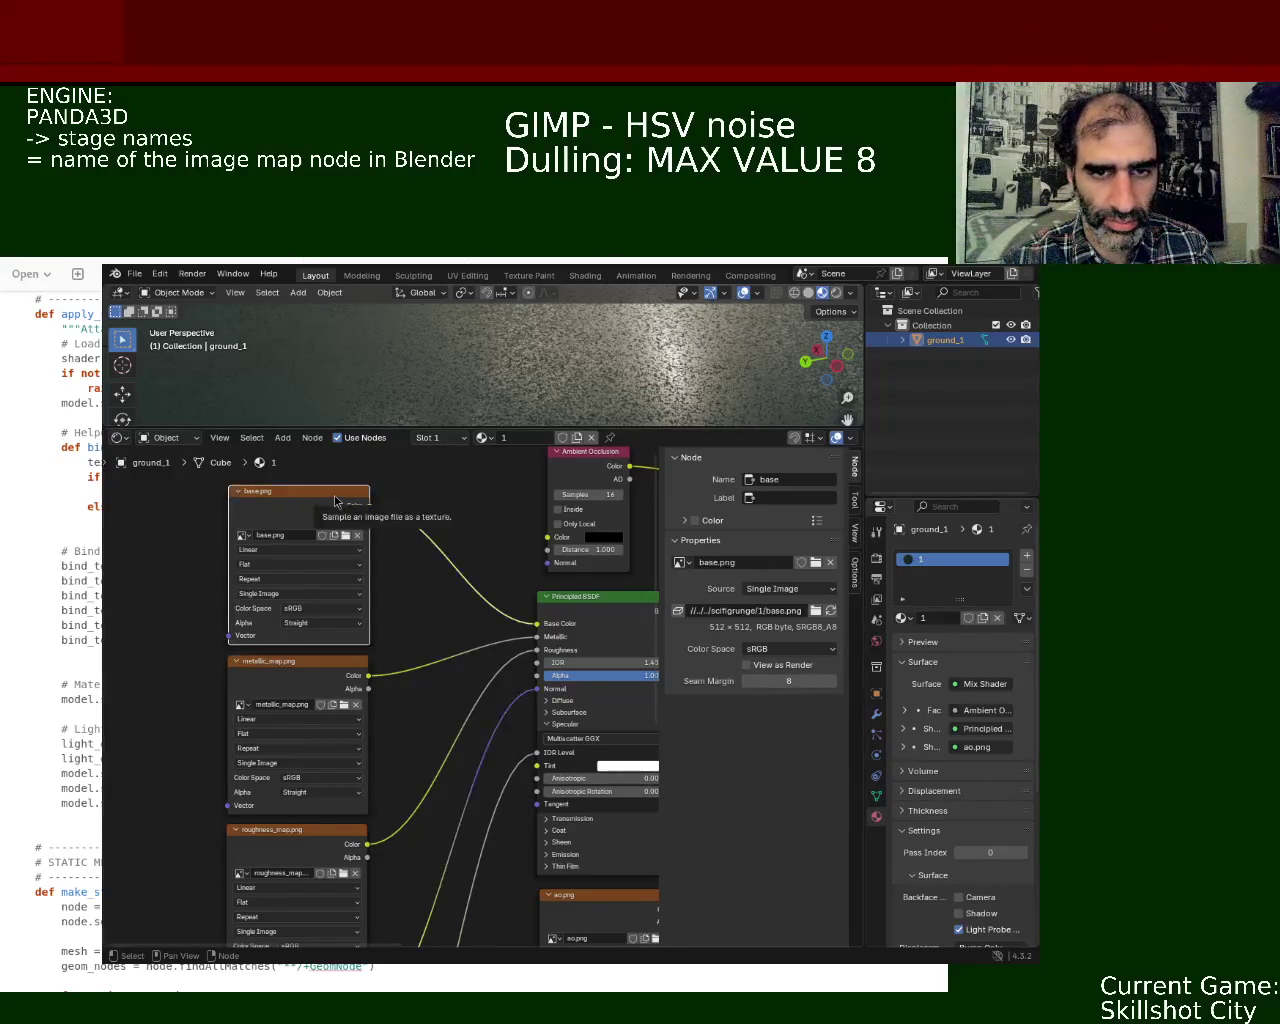
- Select the metallic texture node, pan down to the normal and specular nodes, and undo the last edit
click(306, 685)
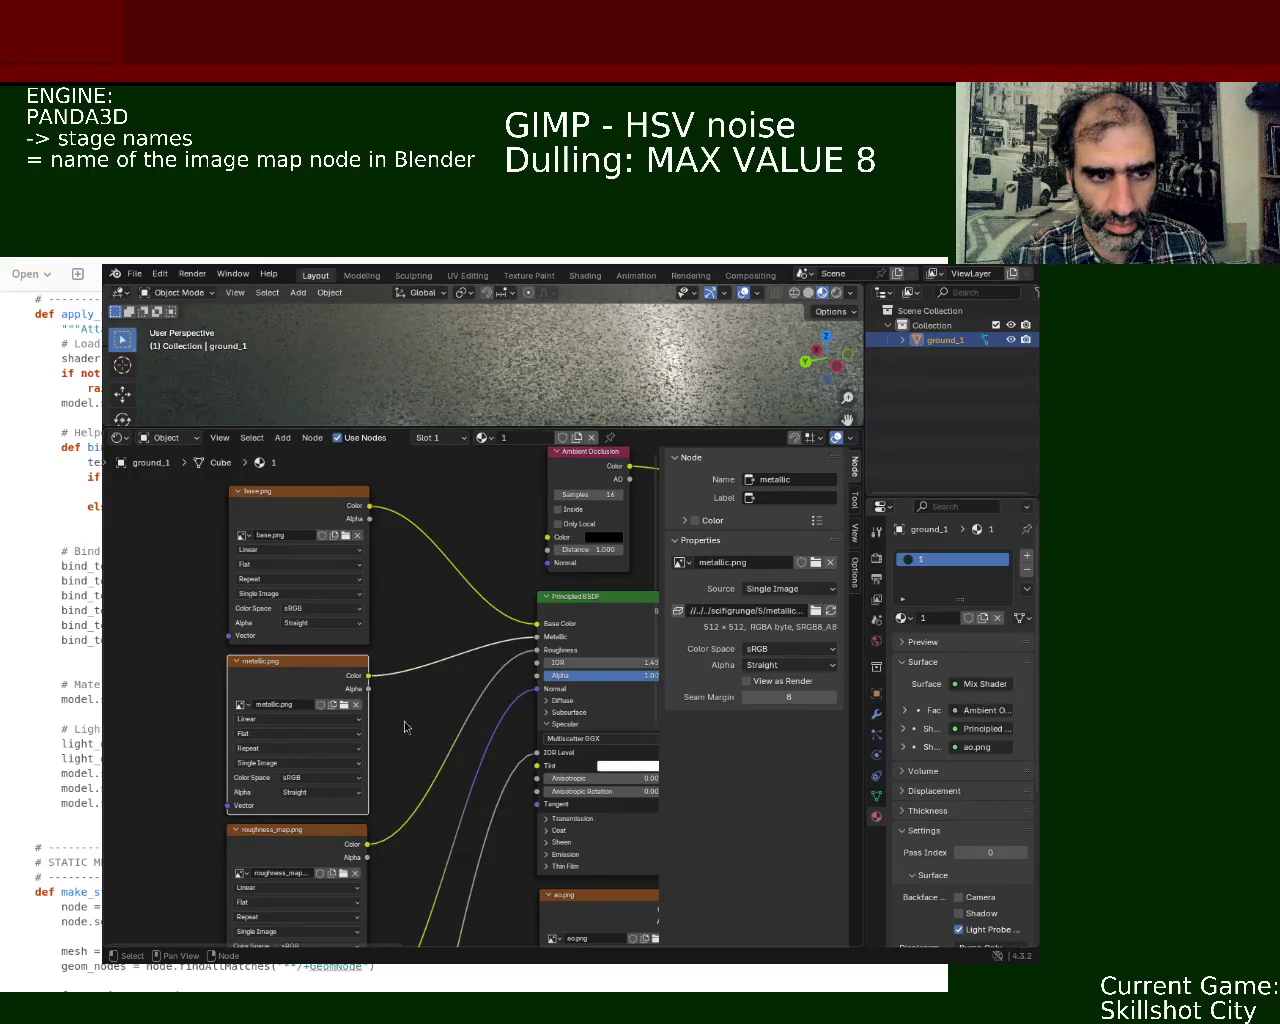
middle_drag(403, 723, 426, 595)
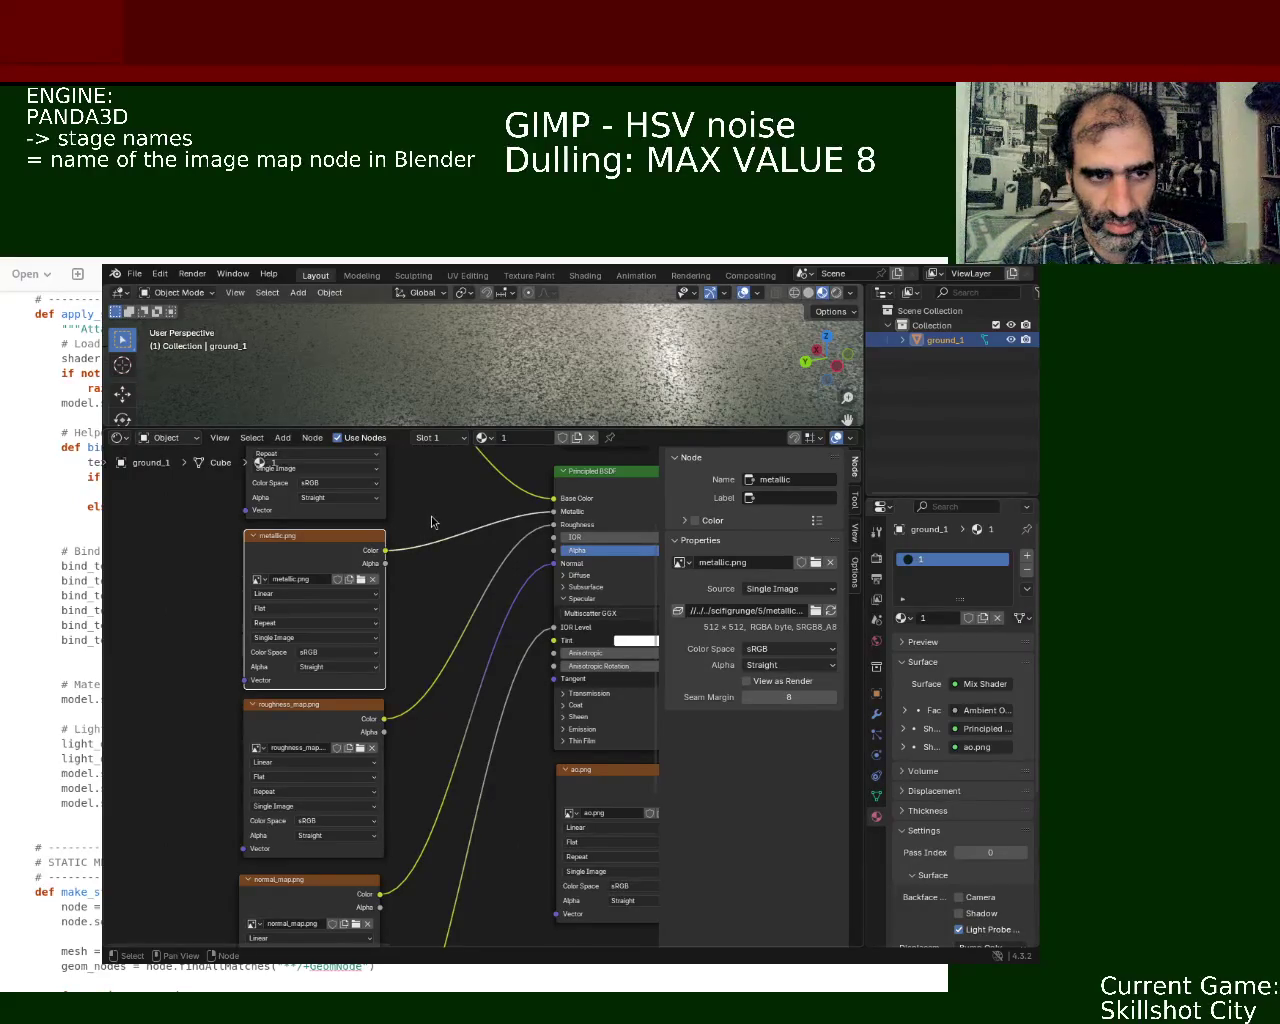
shift+scroll(445, 548, down, 5)
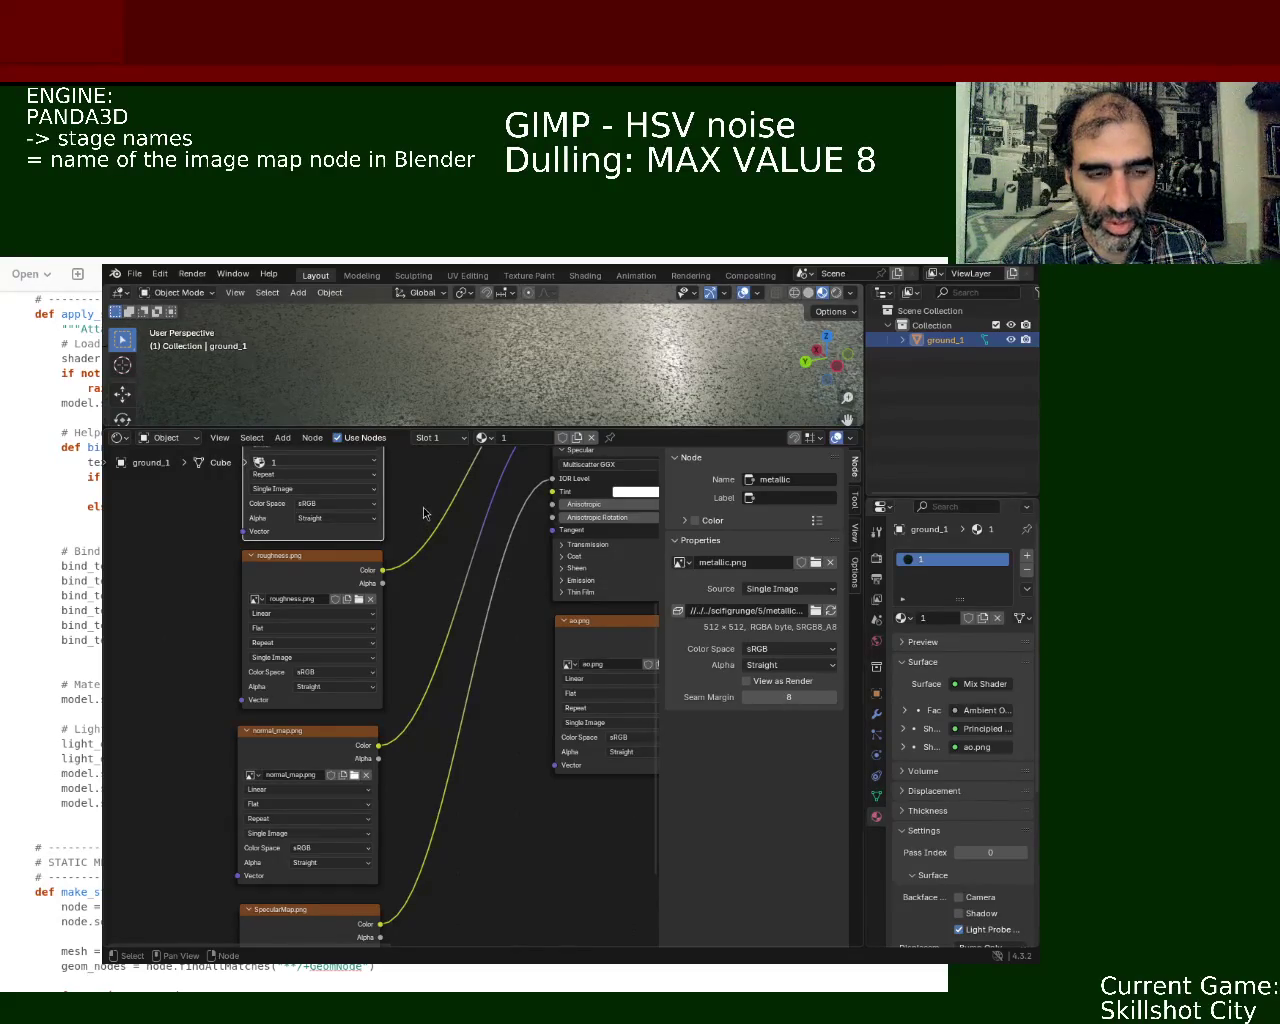
middle_drag(500, 872, 491, 677)
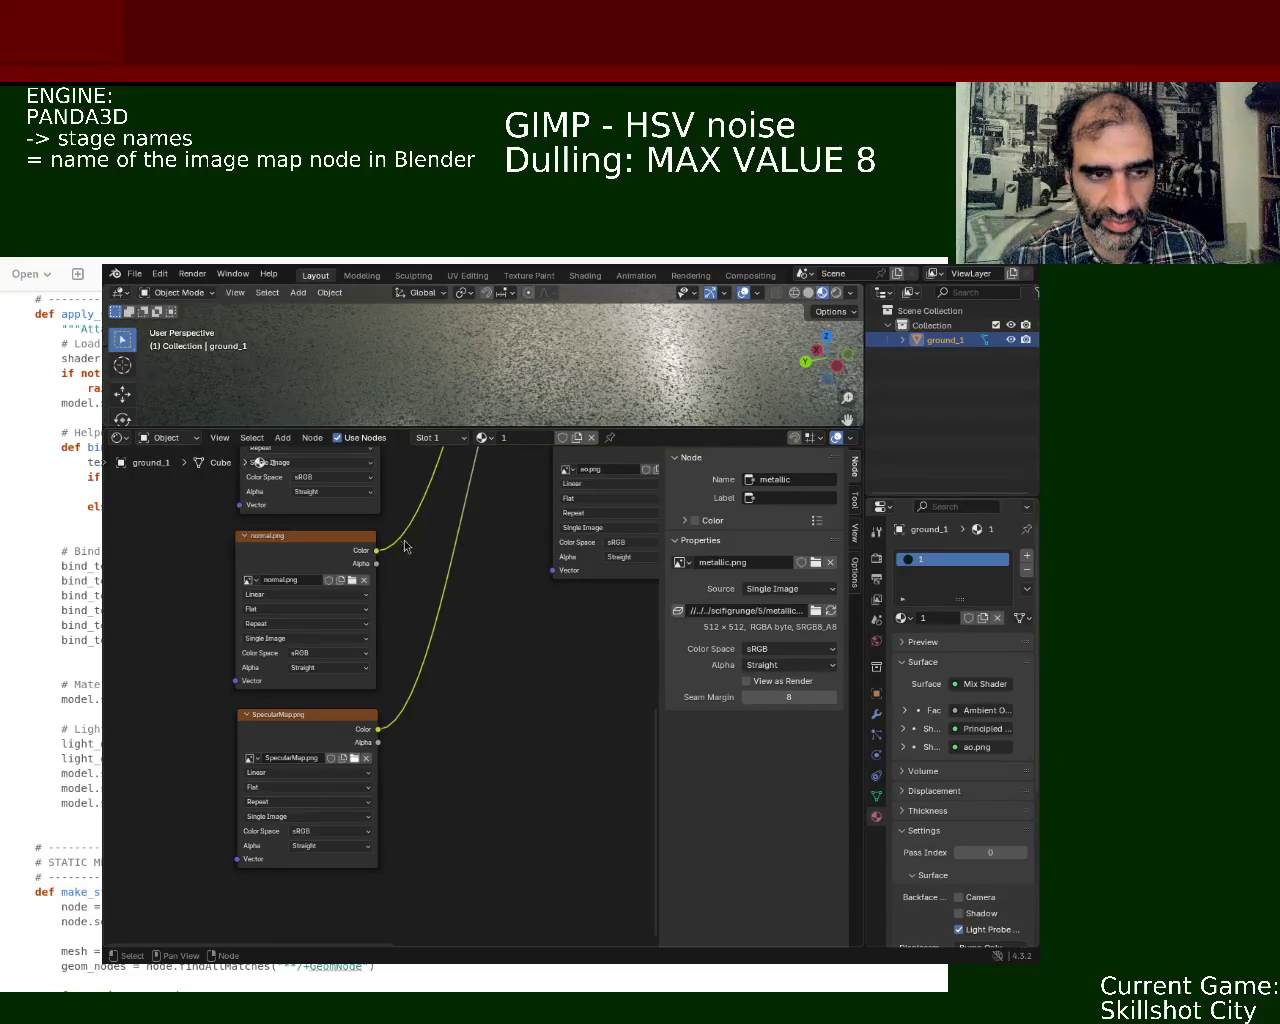
key(ctrl+z)
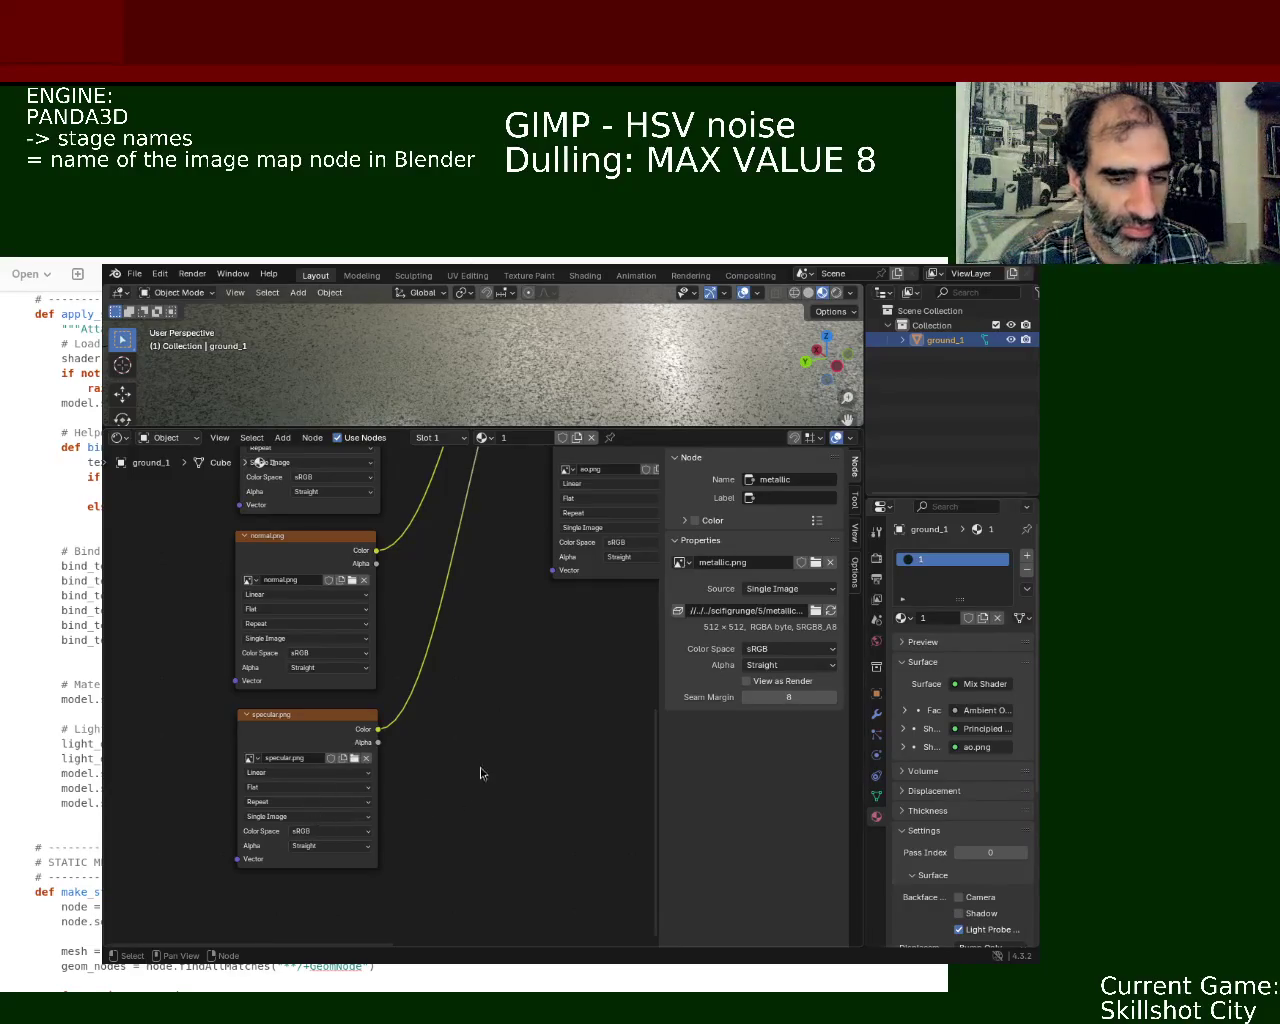
- Save ground_1.blend with Ctrl+S and open the File menu
key(ctrl+s)
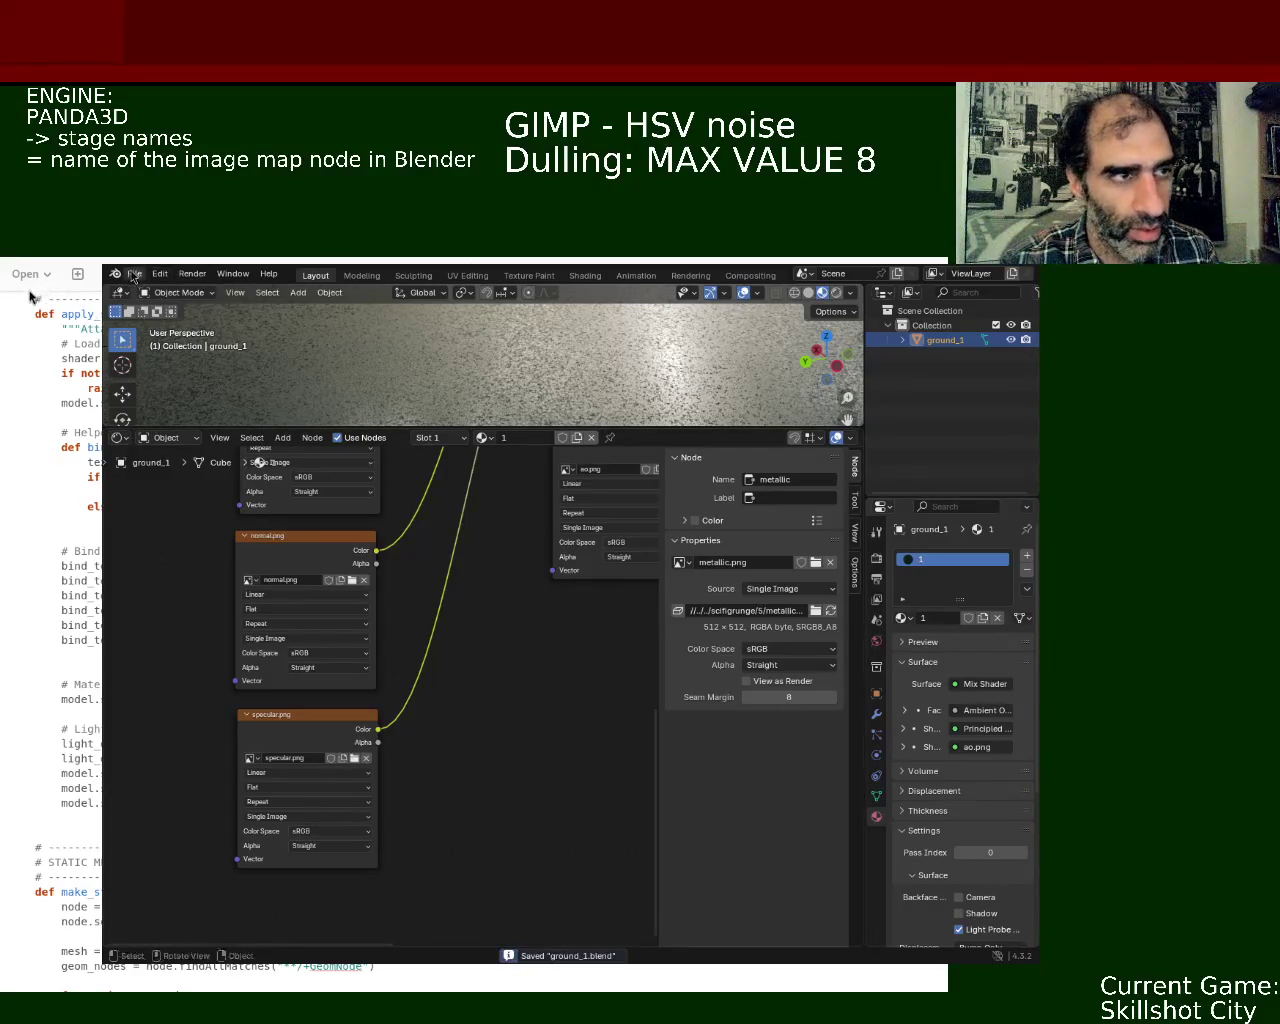
click(134, 273)
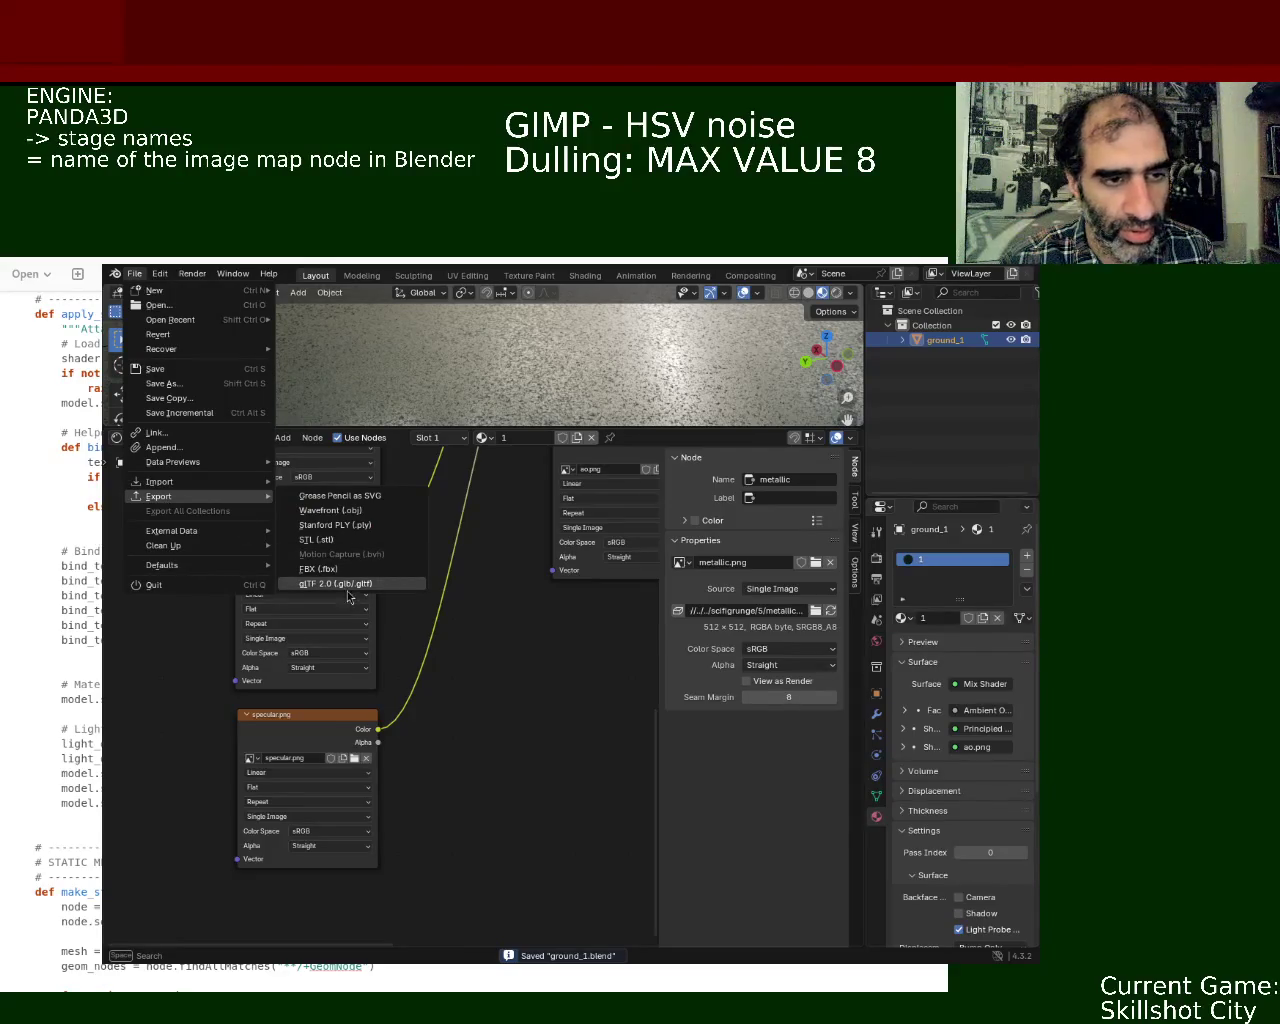
- Select the ao texture node and check its ao.png image feeding the Mix Shader
middle_drag(514, 683, 371, 821)
click(453, 682)
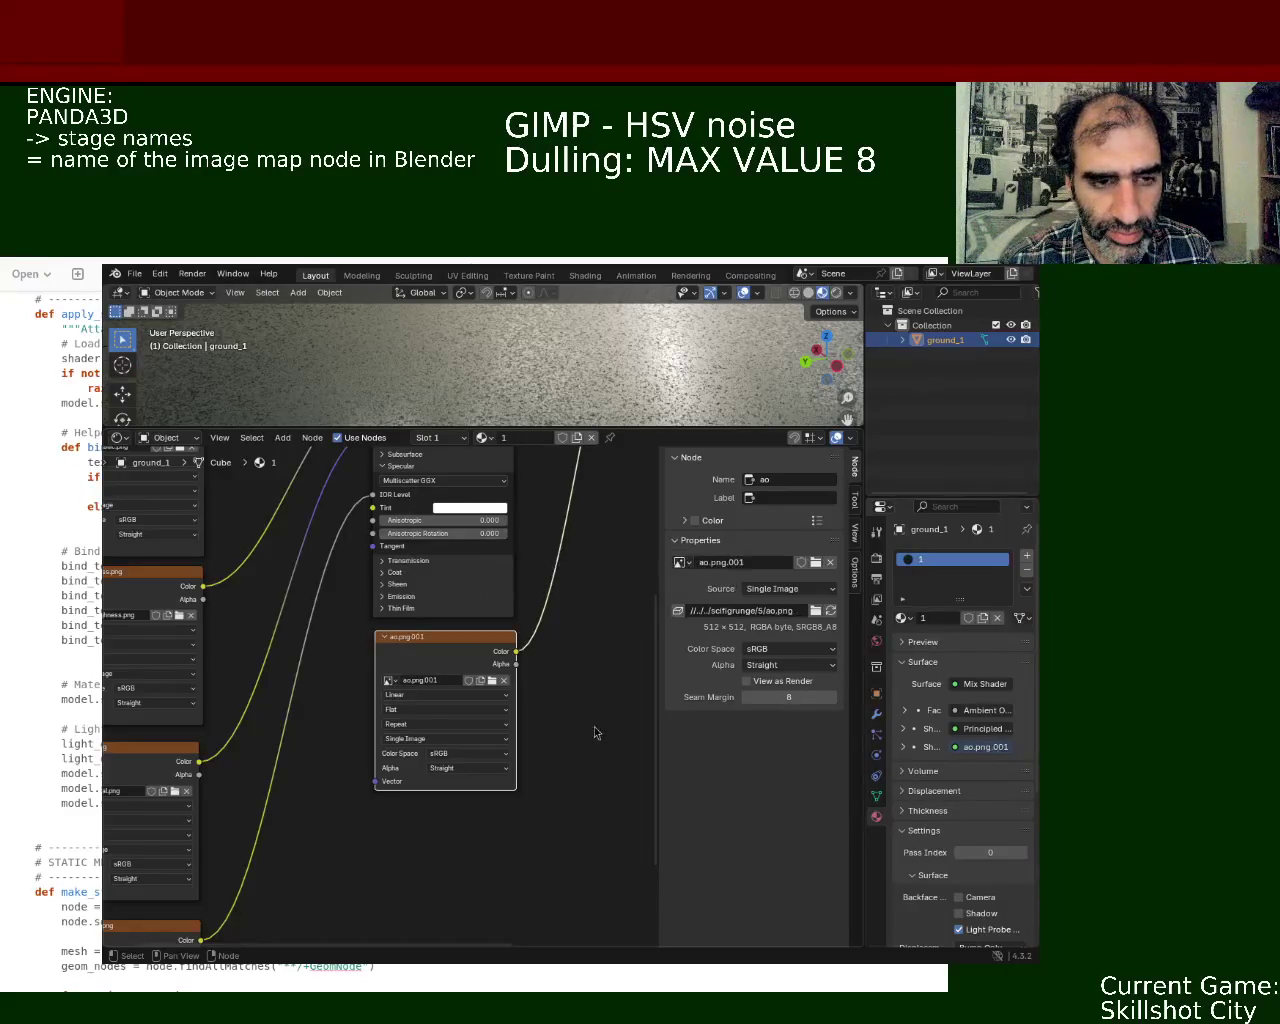
shift+scroll(583, 566, up, 4)
shift+scroll(525, 766, up, 5)
middle_drag(525, 766, 387, 718)
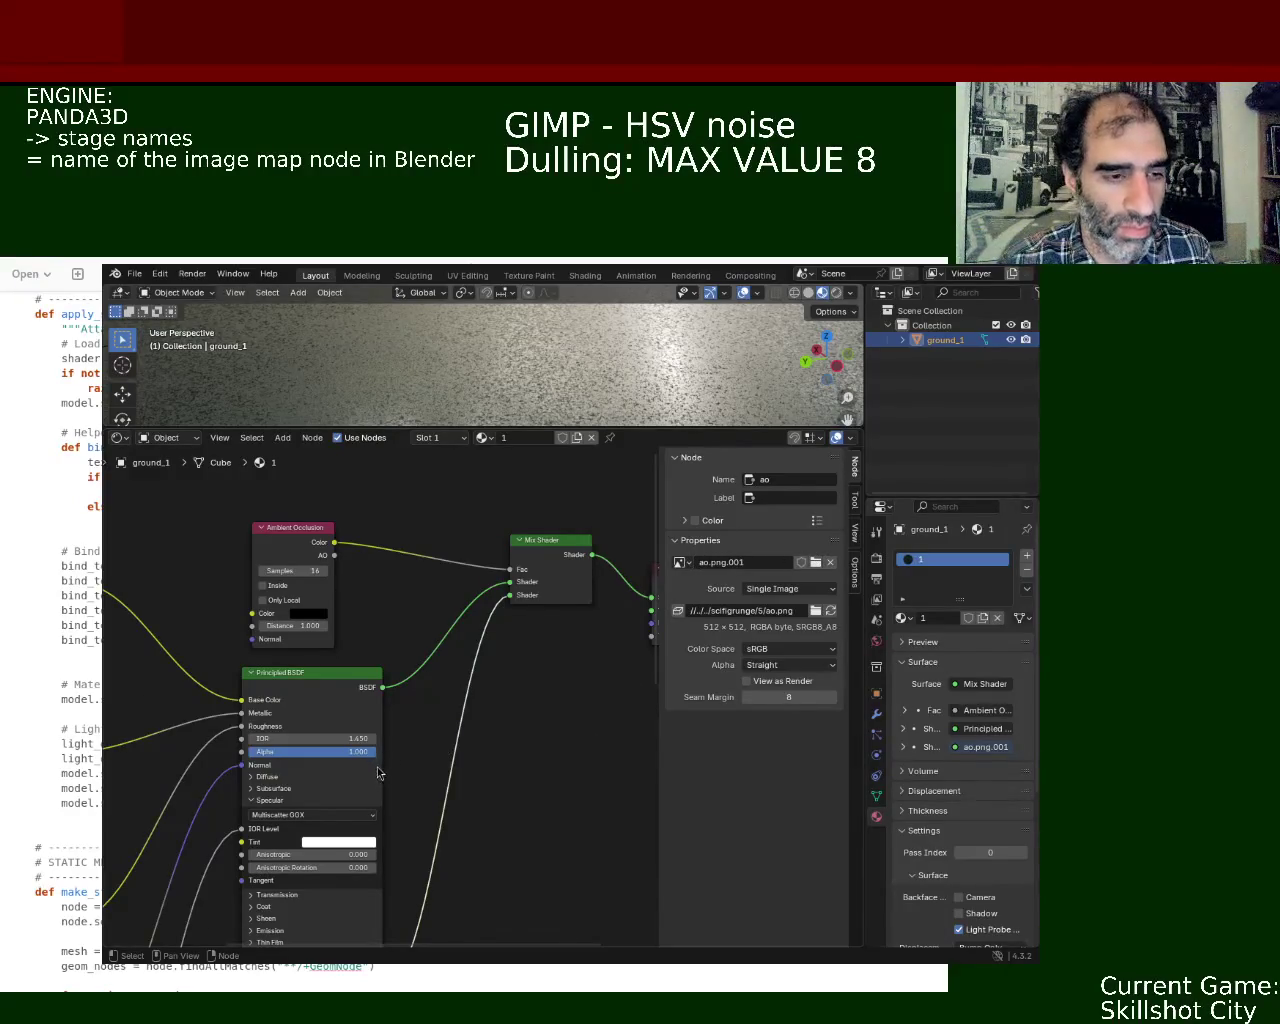
ctrl+scroll(377, 766, left, 5)
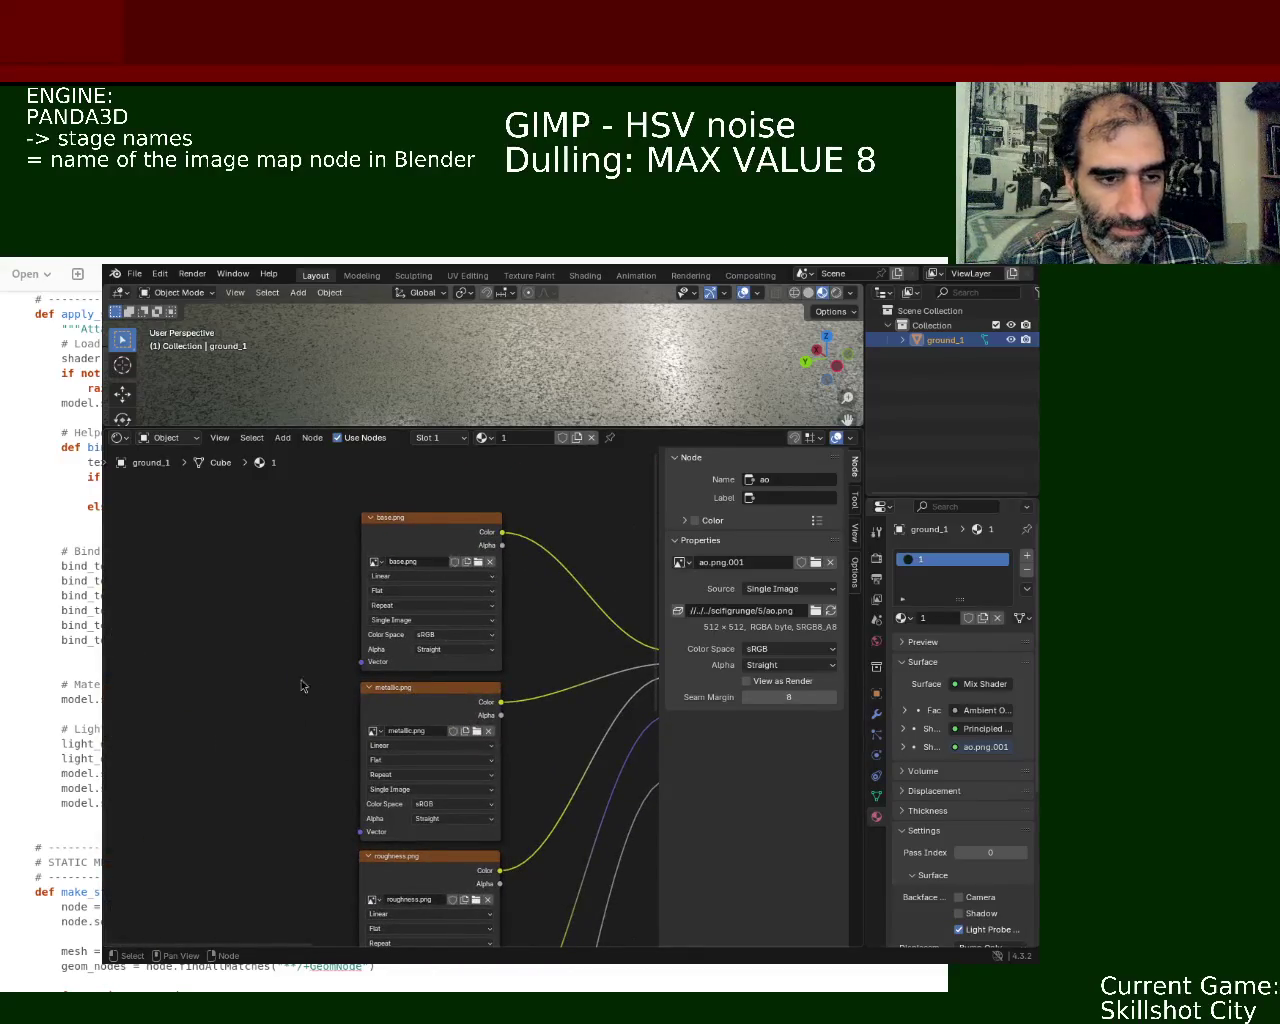
- Review the remaining texture nodes down to normal and specular, then save ground_1.blend
middle_drag(309, 686, 274, 639)
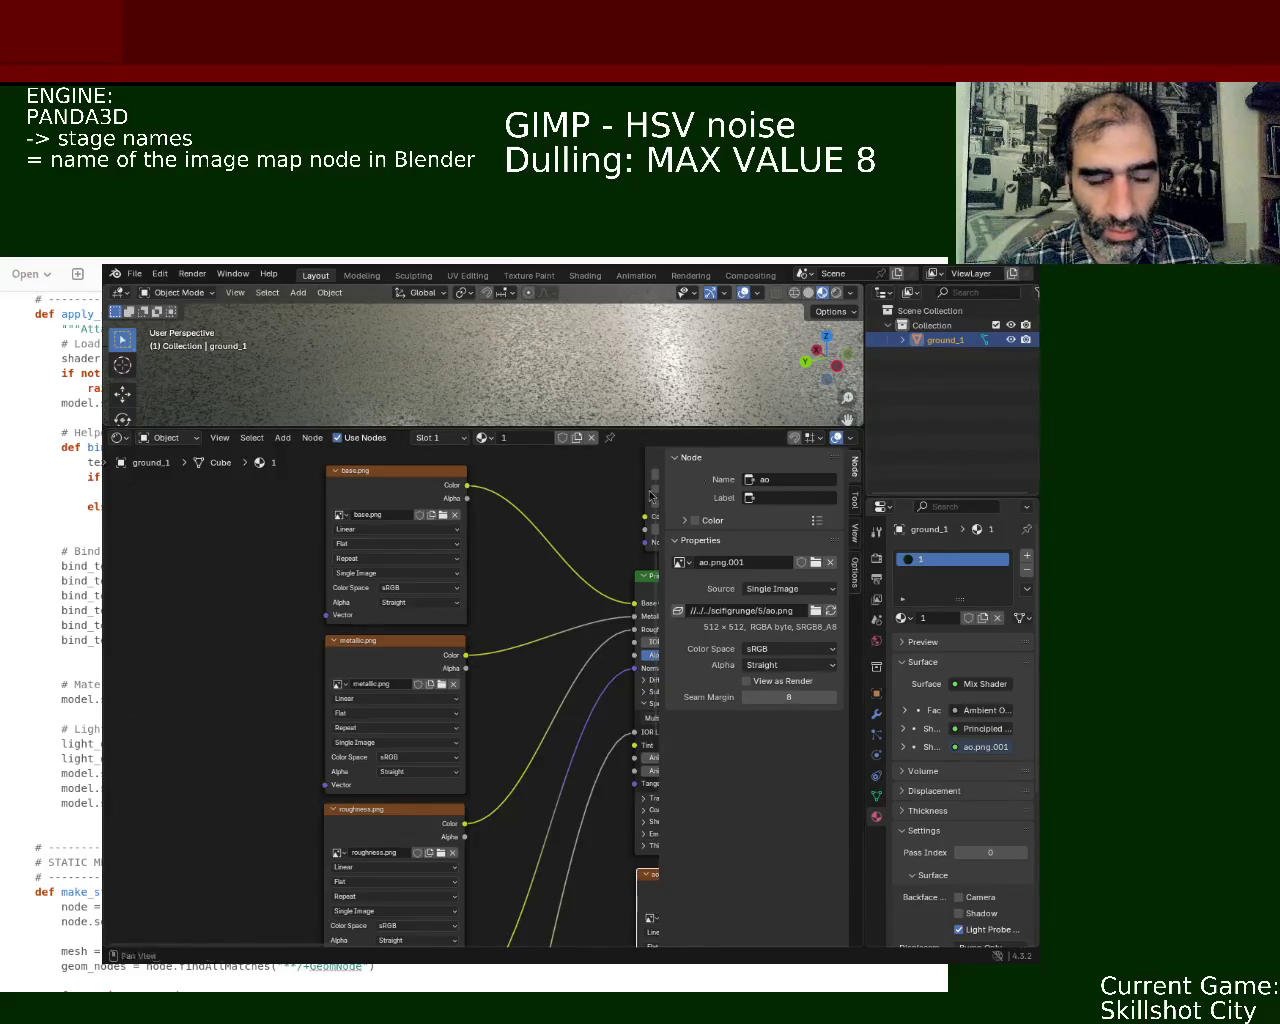
middle_drag(316, 777, 247, 584)
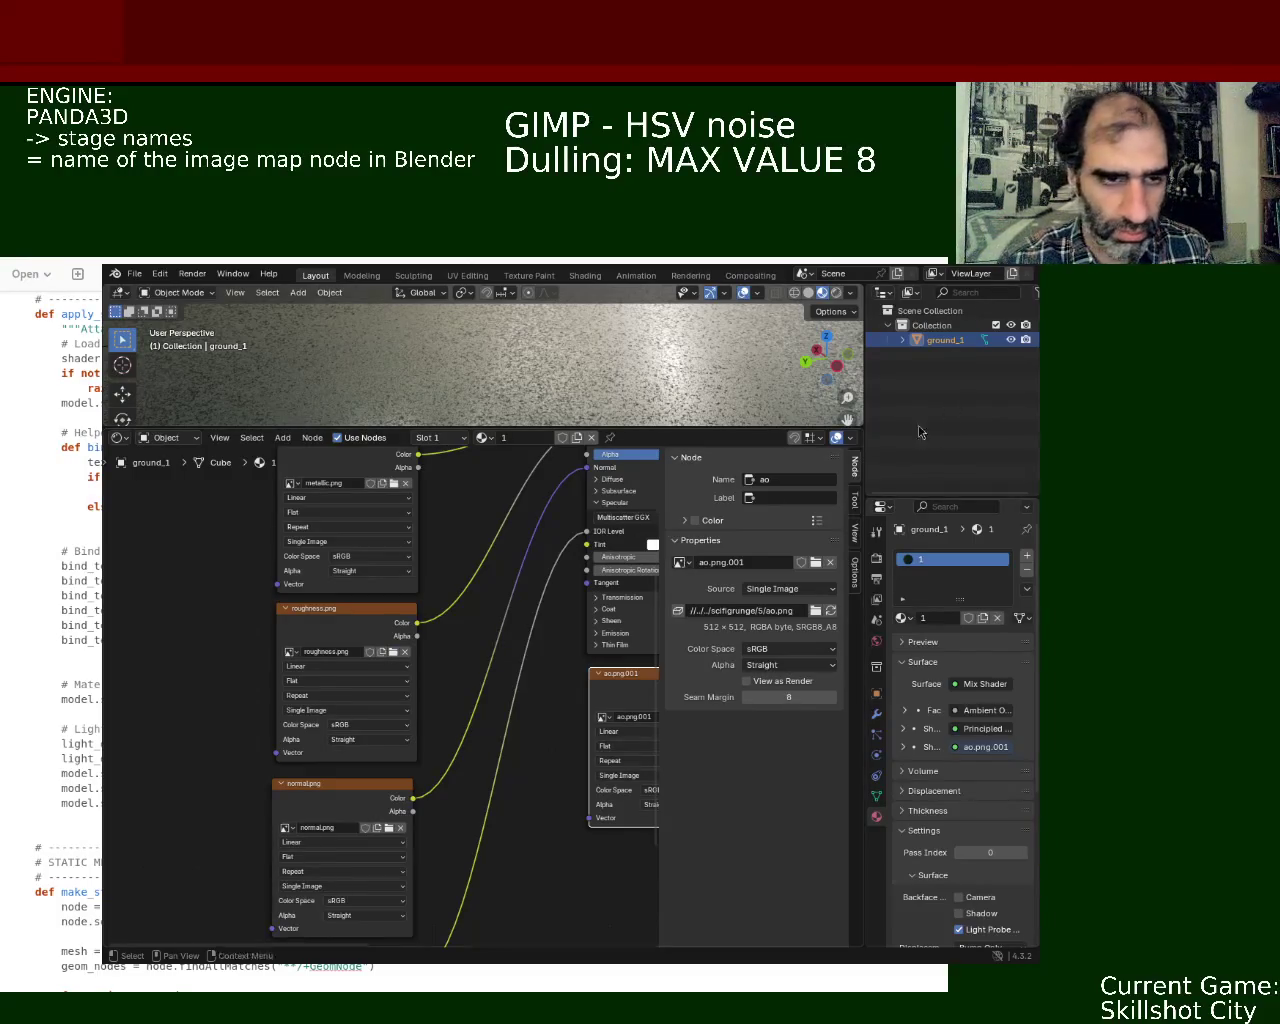
middle_drag(519, 769, 510, 635)
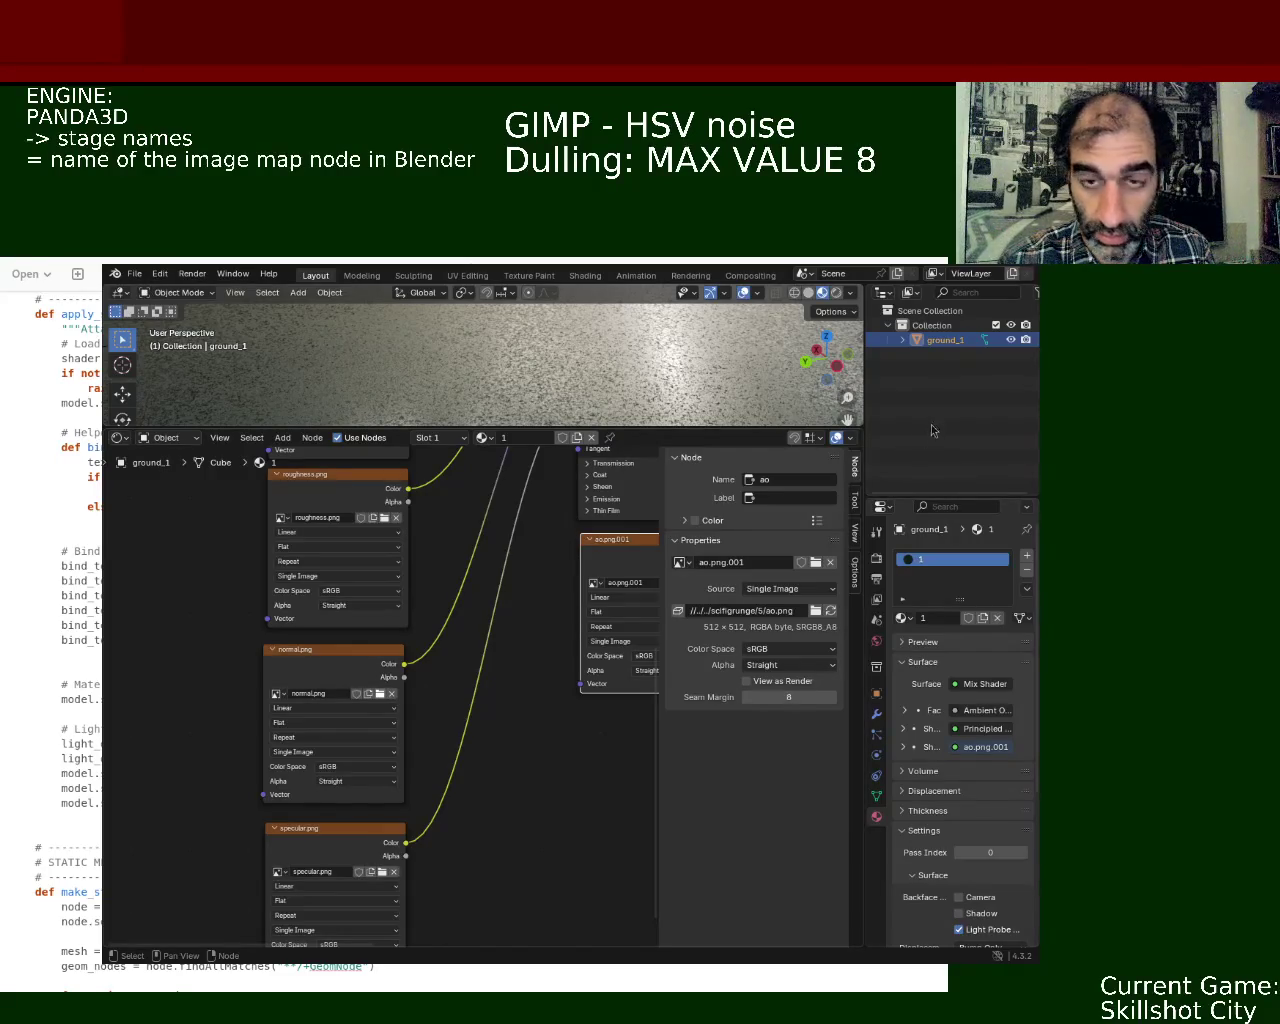
middle_drag(518, 712, 508, 606)
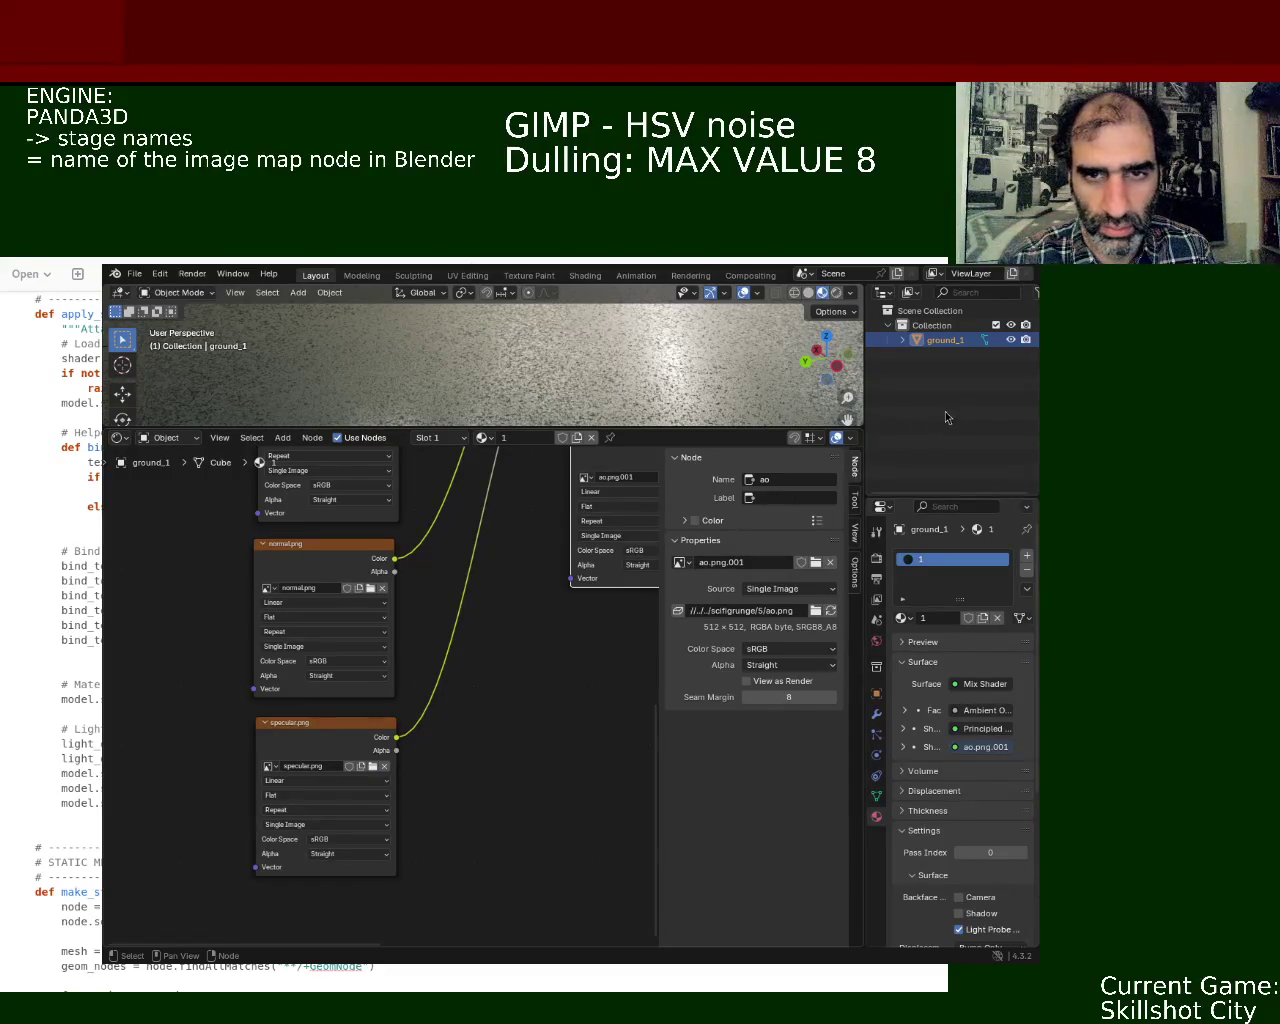
key(ctrl+s)
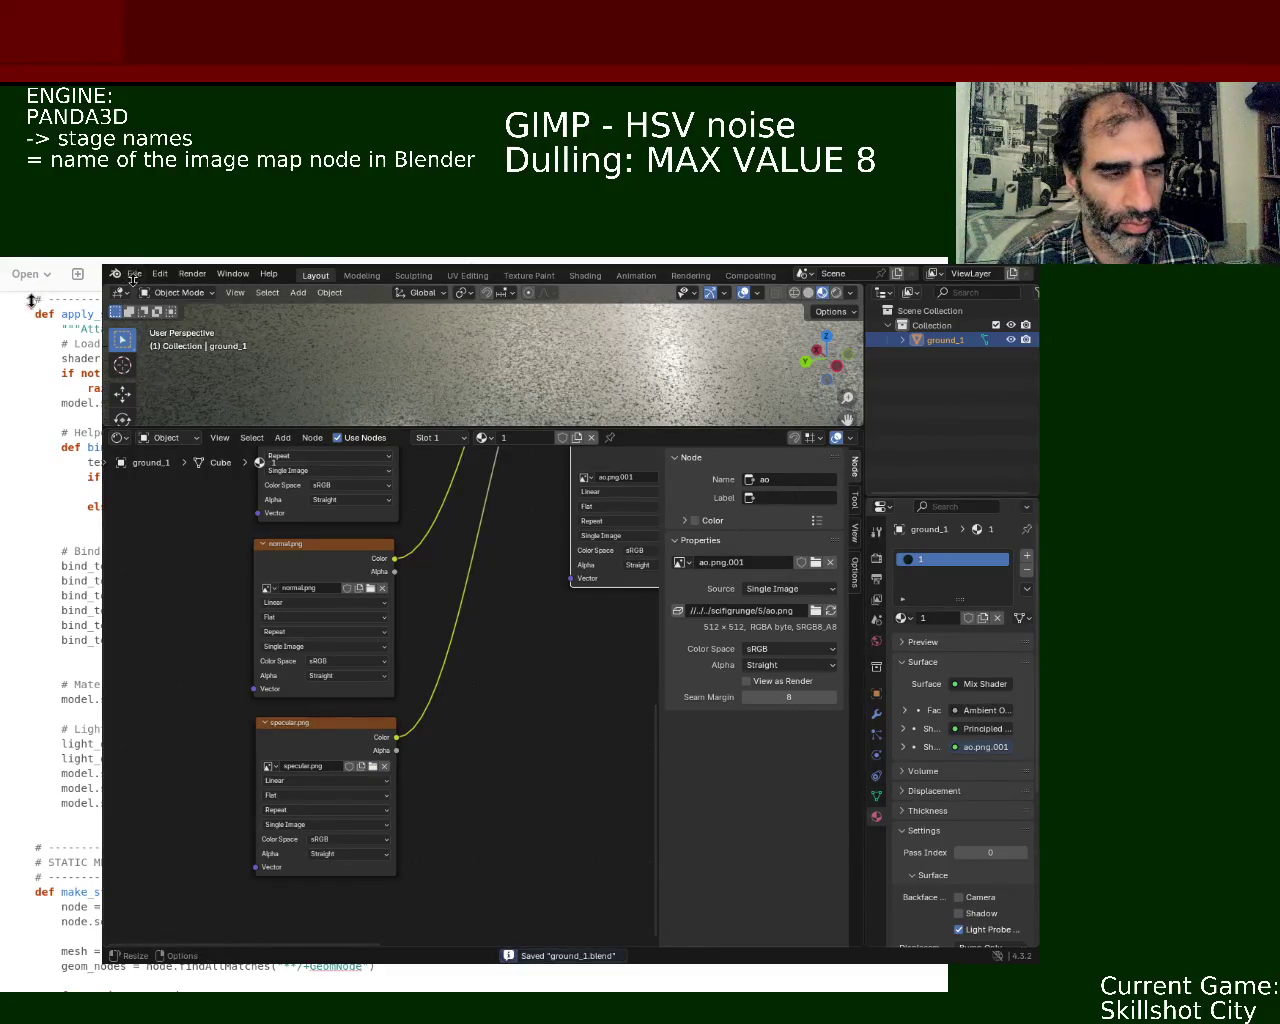
click(135, 279)
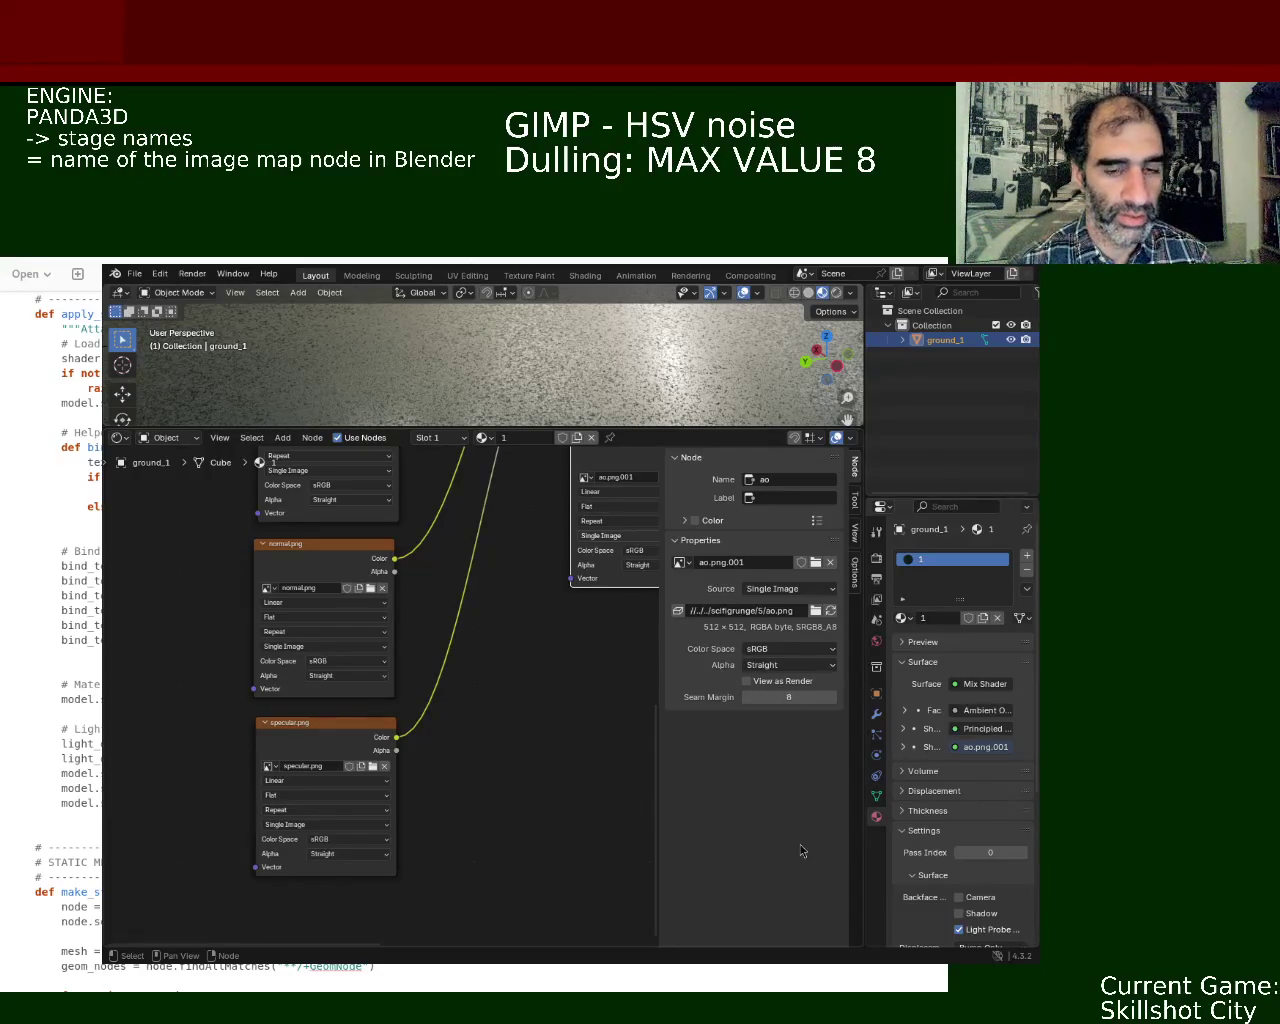
click(134, 276)
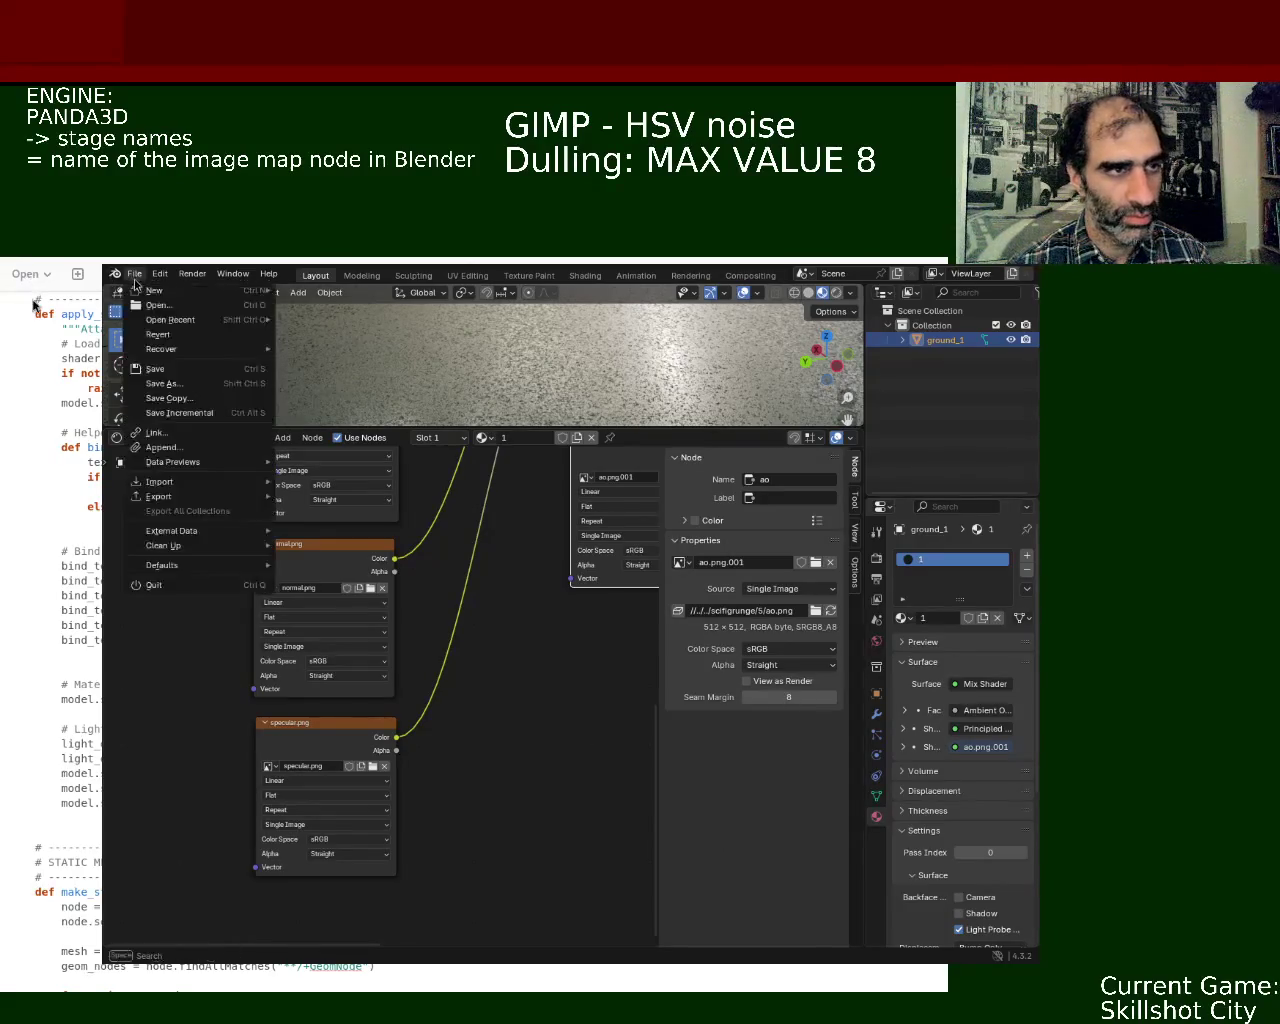
mouse_move(171, 319)
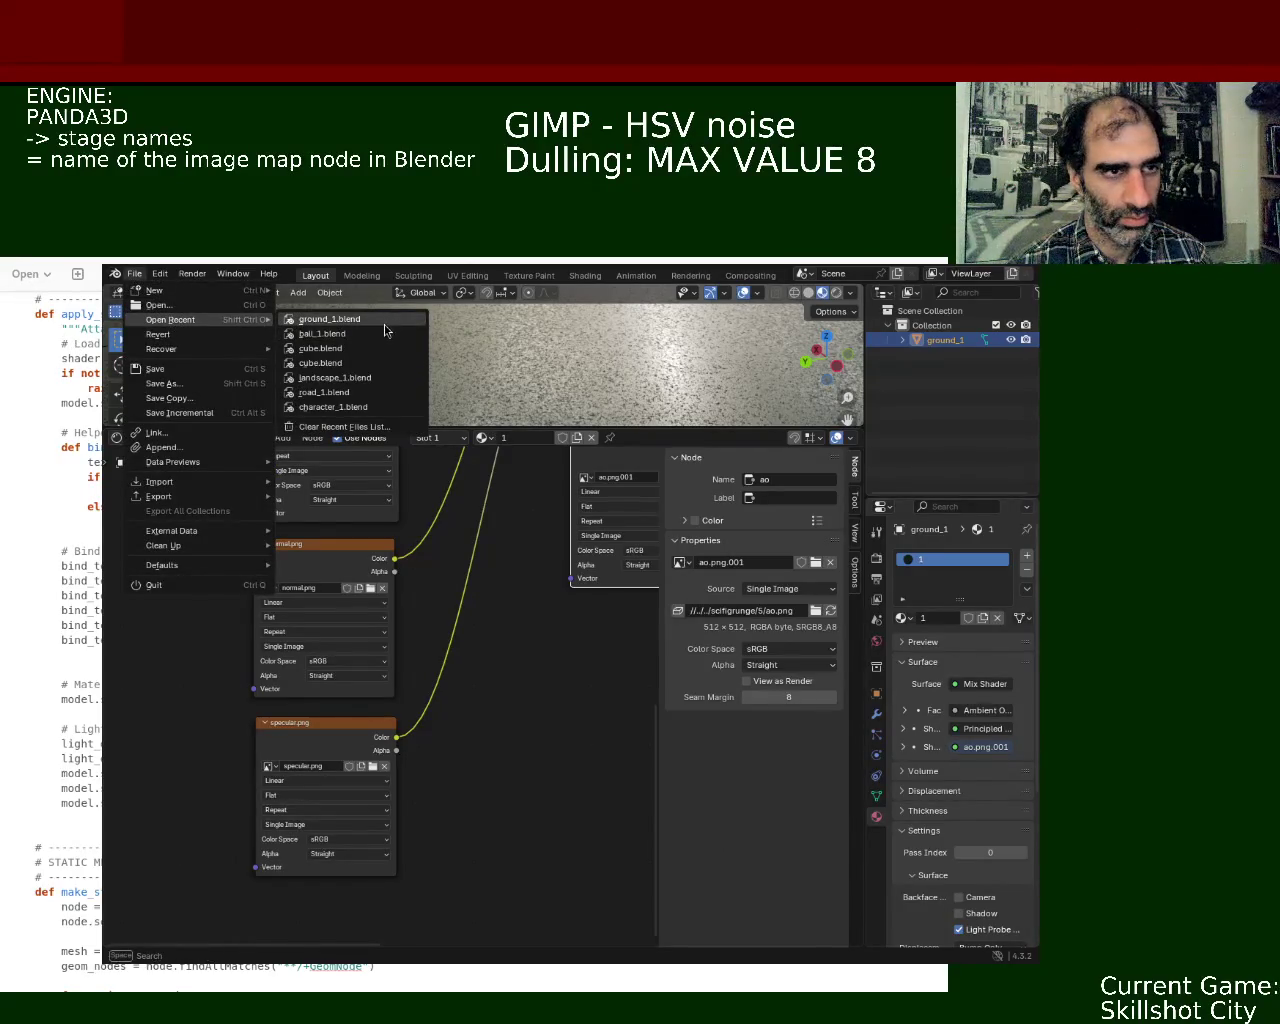
- Load a recent file with a Sphere material and pan to its image texture nodes
click(340, 334)
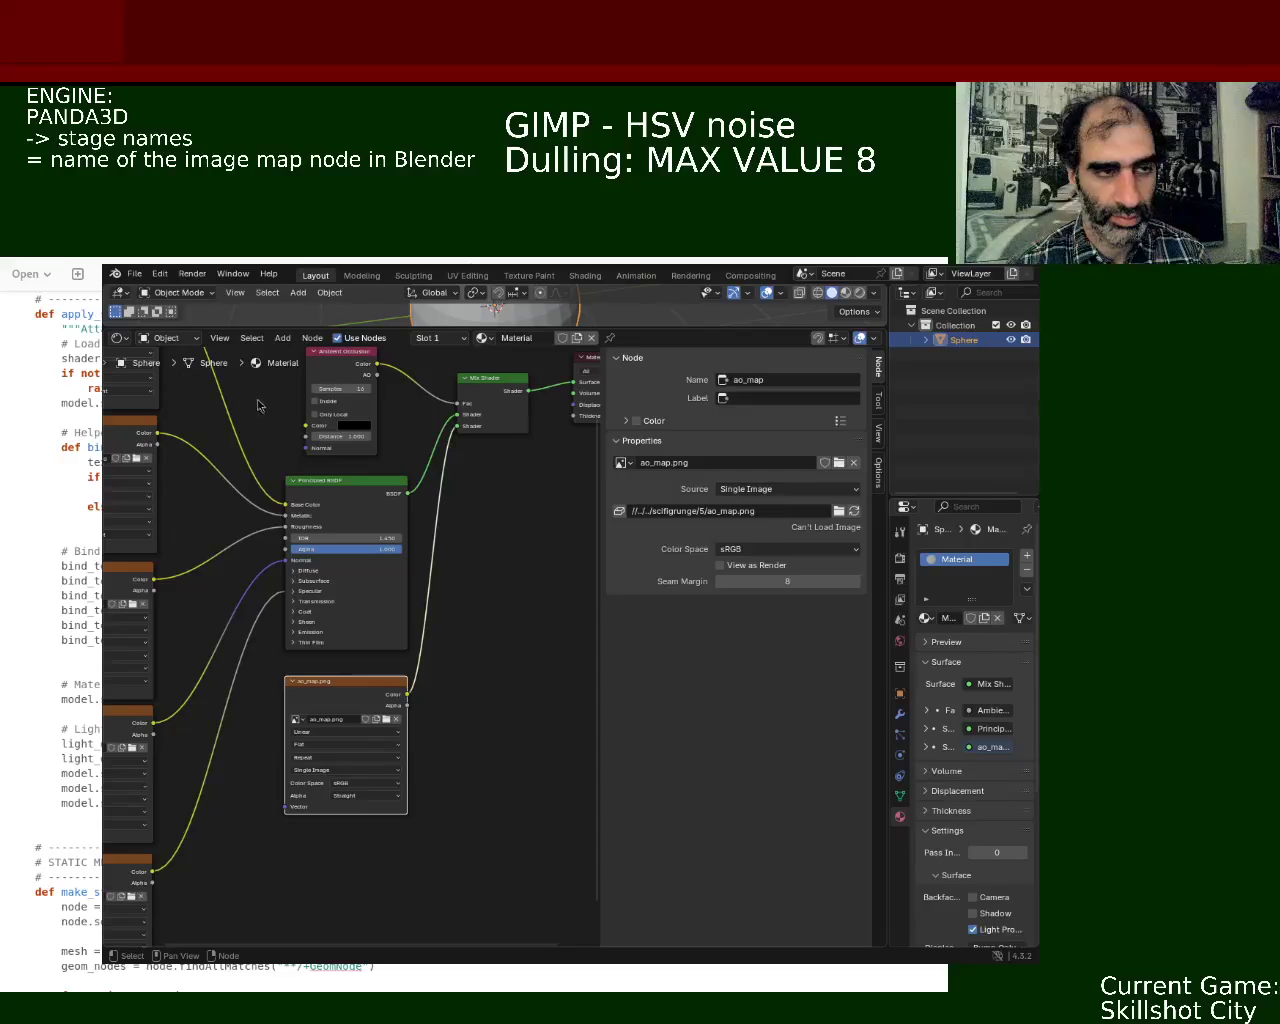
middle_drag(256, 404, 425, 623)
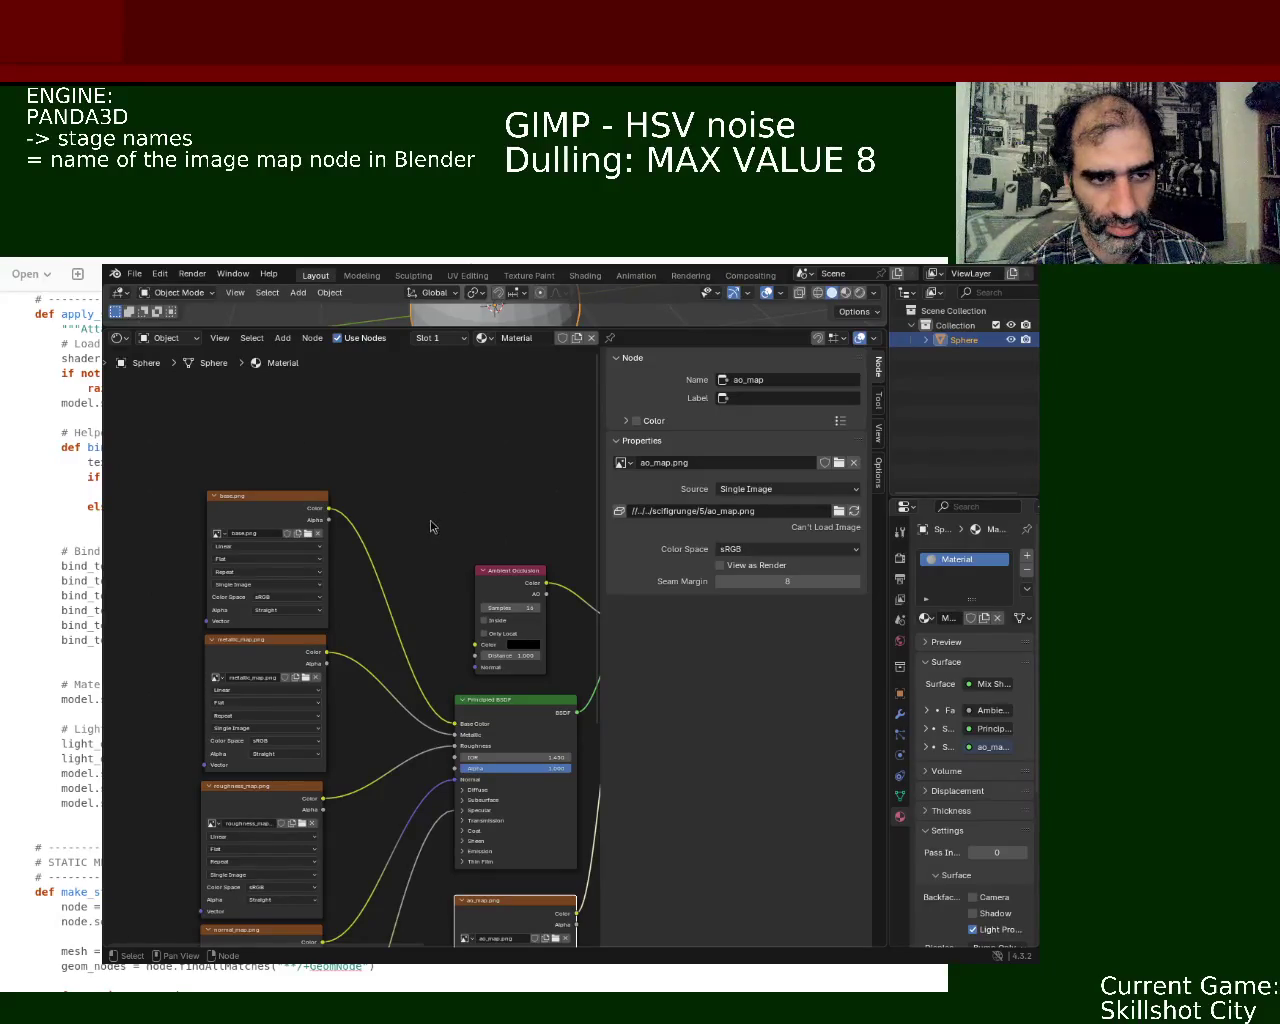
middle_drag(342, 778, 342, 686)
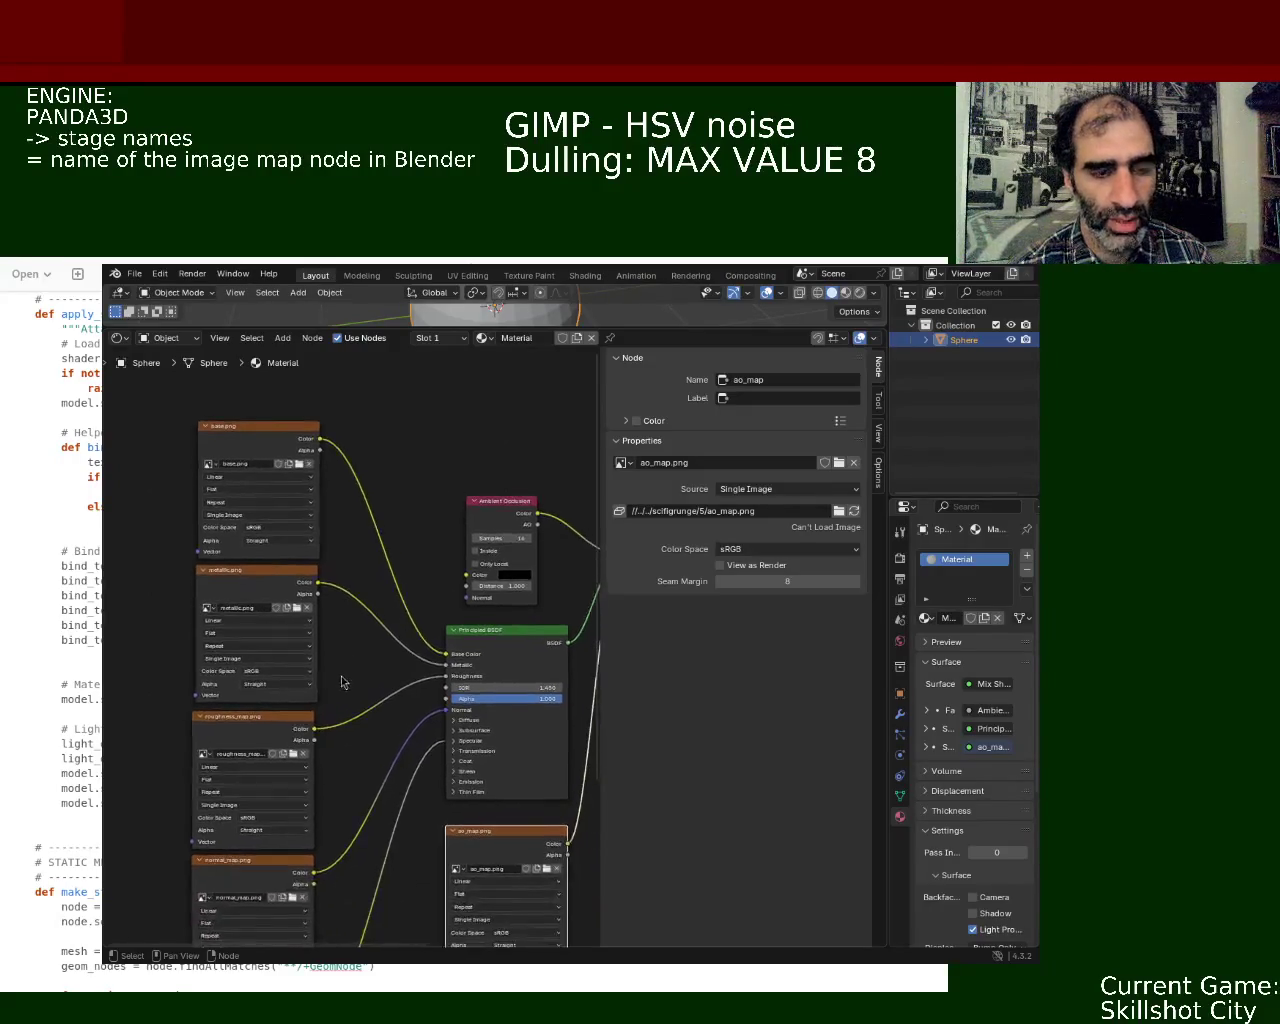